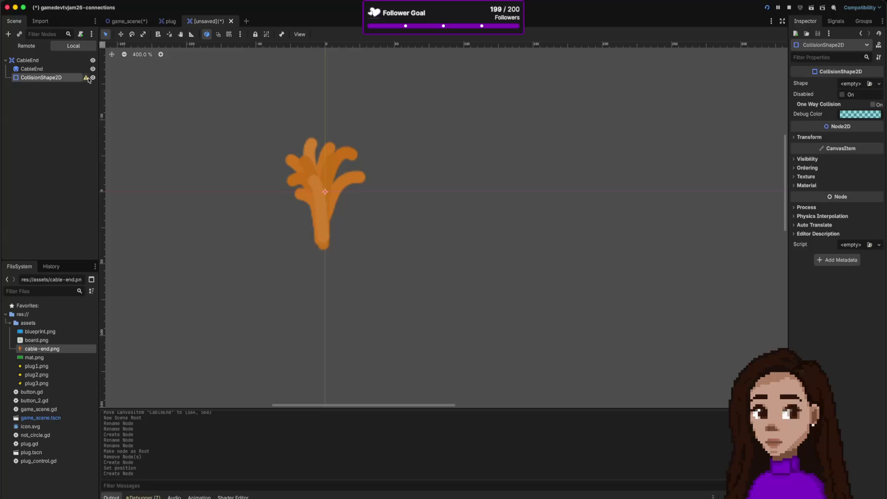
# Step: Add a CollisionPolygon2D child node under the CableEnd root
pyautogui.click(861, 86)
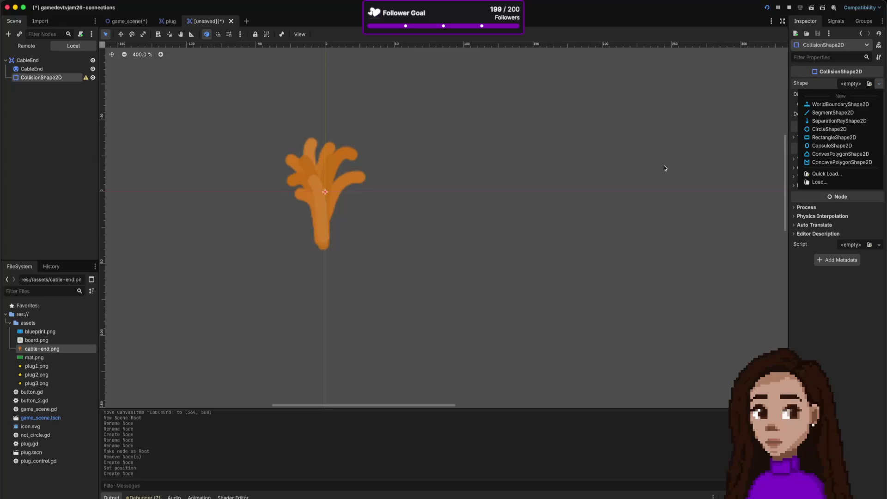
pyautogui.click(40, 60)
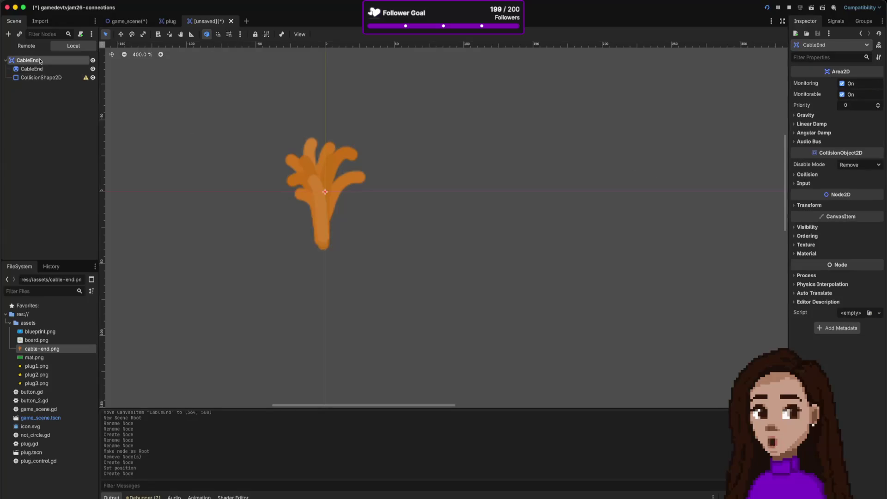
pyautogui.rightClick(41, 60)
pyautogui.click(74, 67)
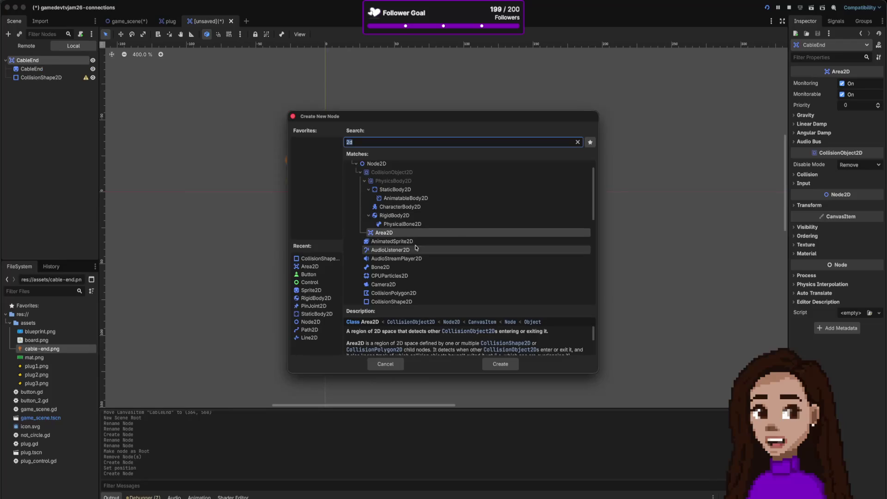
pyautogui.doubleClick(392, 293)
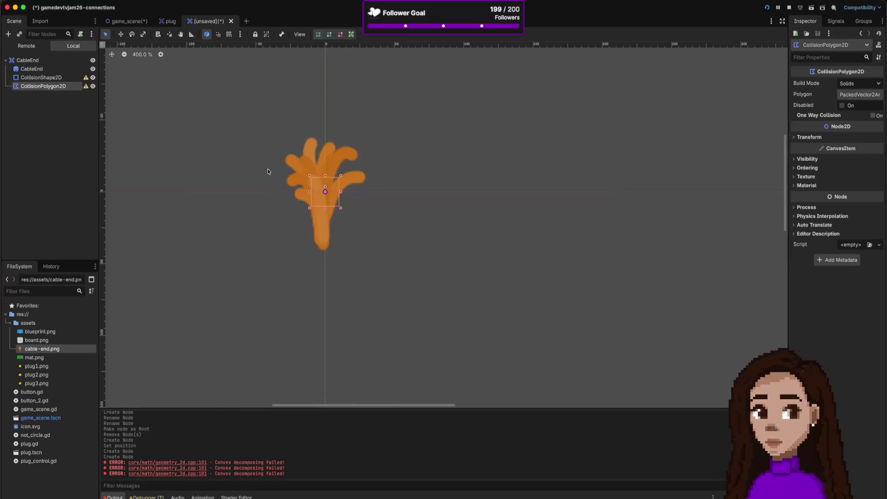
# Step: Delete the old empty CollisionShape2D node from CableEnd
pyautogui.click(71, 78)
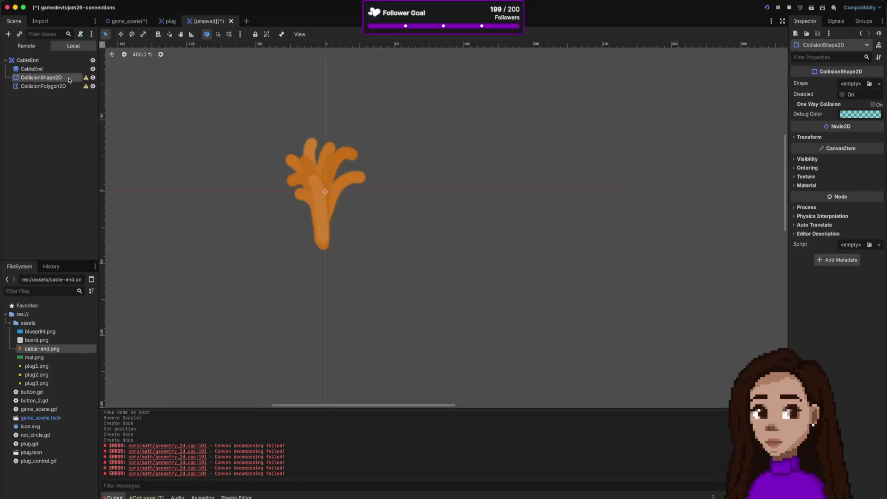
pyautogui.rightClick(69, 79)
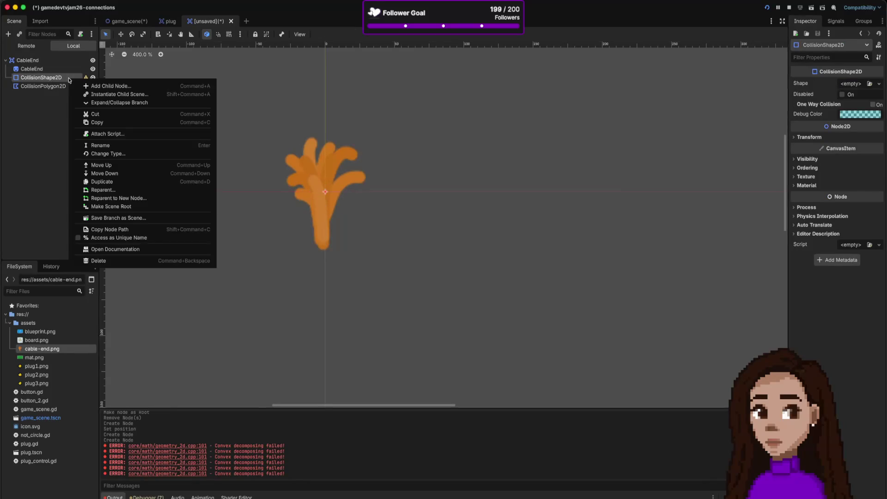
pyautogui.click(109, 261)
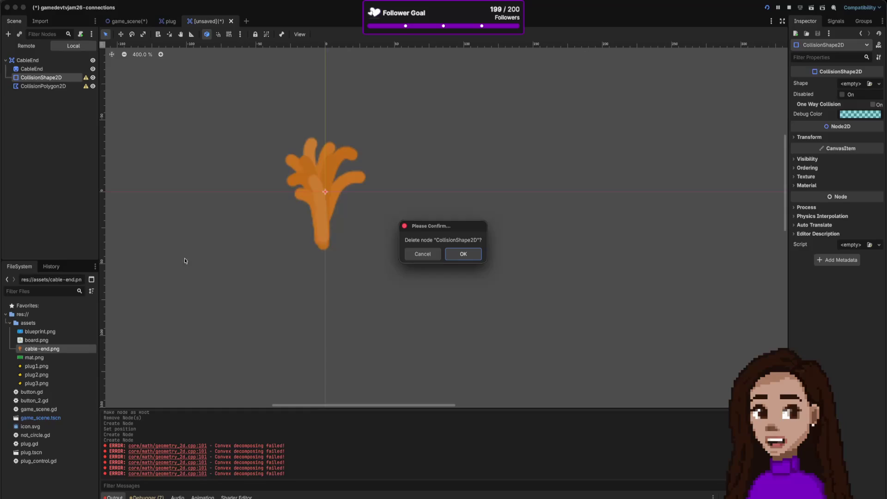
pyautogui.click(461, 255)
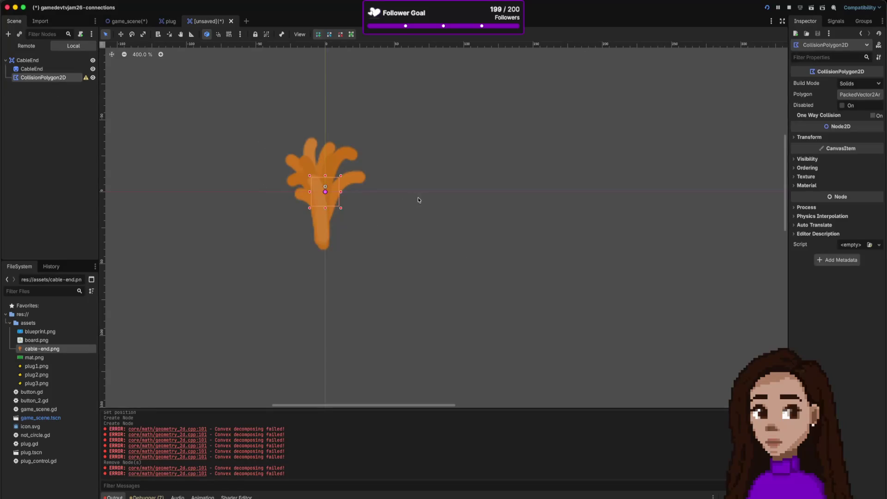
# Step: Place a stray polygon point, then delete the CollisionPolygon2D node, leaving only the sprite
pyautogui.click(310, 176)
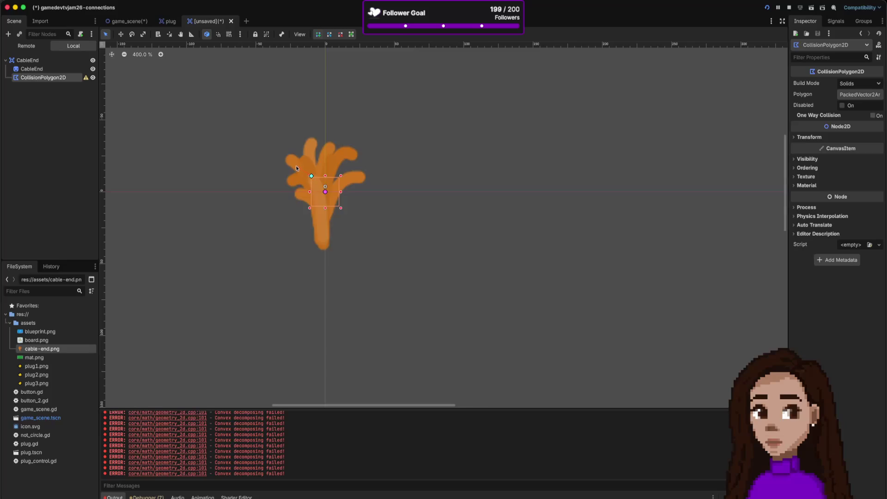
pyautogui.click(334, 176)
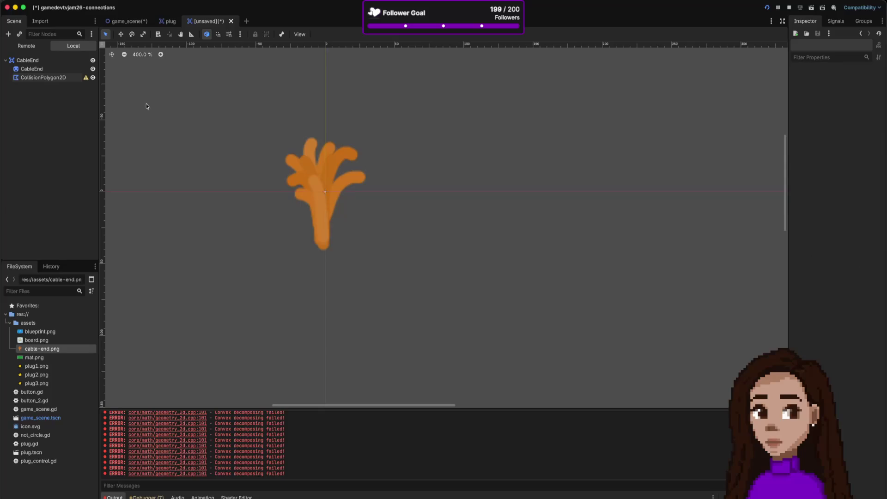
pyautogui.click(301, 157)
pyautogui.click(52, 77)
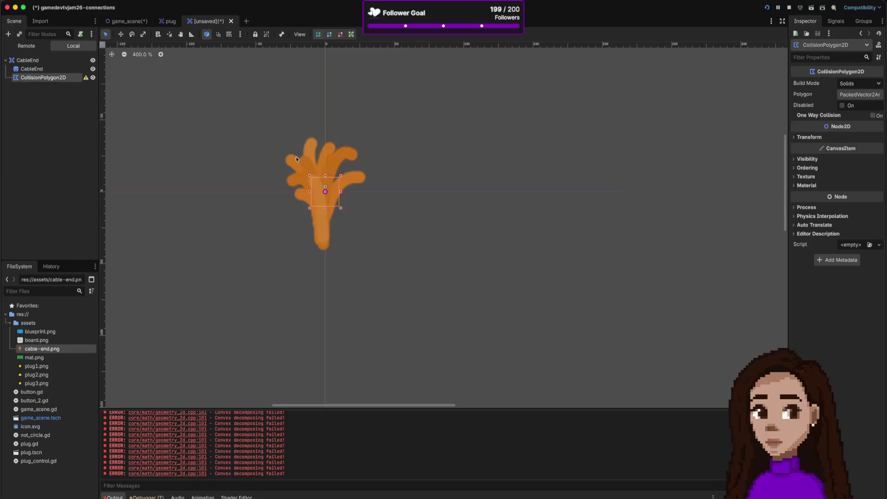
pyautogui.rightClick(49, 78)
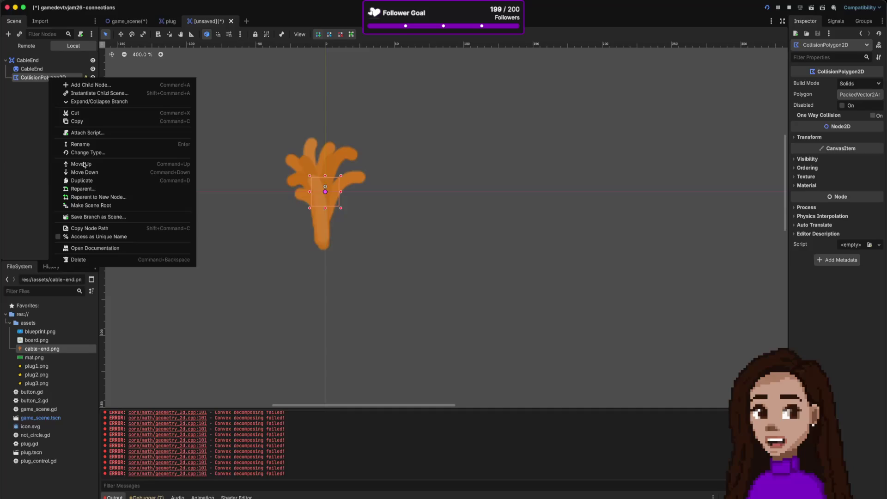
pyautogui.click(98, 259)
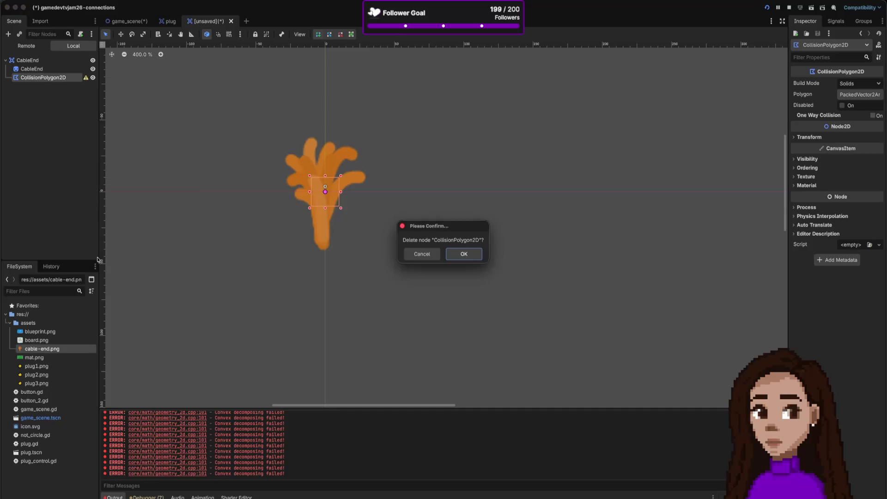
pyautogui.click(463, 253)
pyautogui.rightClick(49, 111)
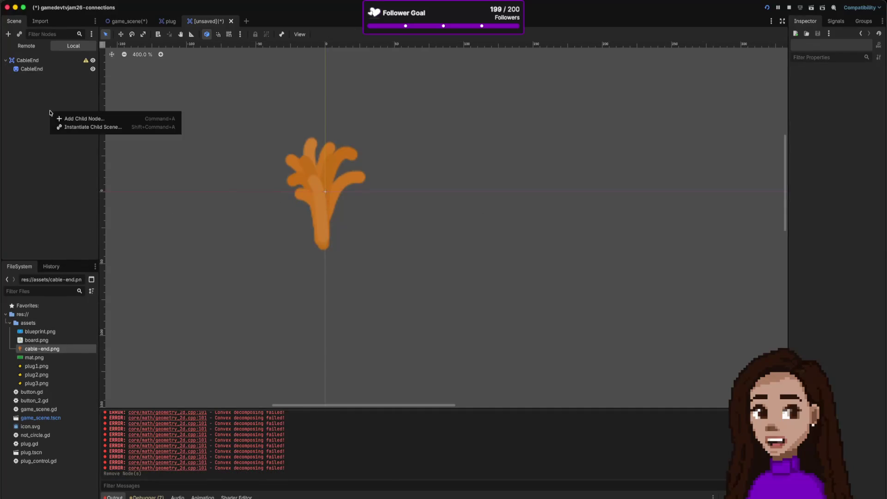
# Step: Add a new CollisionPolygon2D under CableEnd and sketch a first outline around the sprite
pyautogui.click(70, 119)
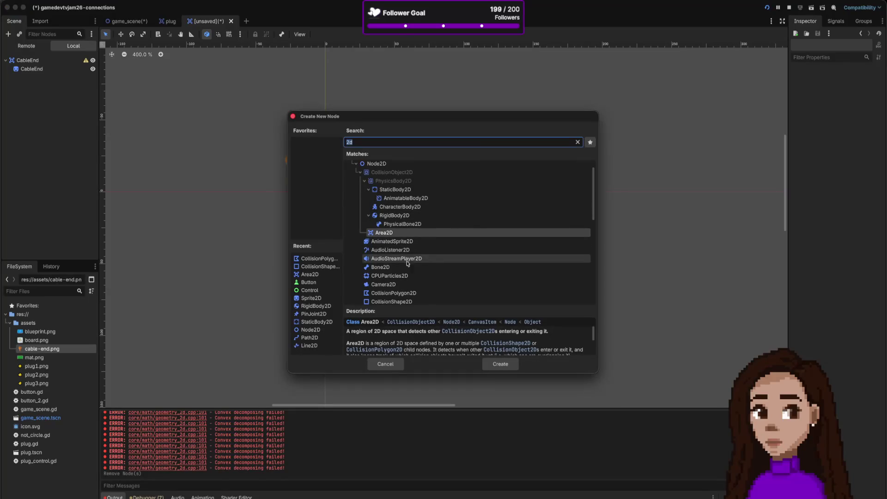
pyautogui.doubleClick(416, 294)
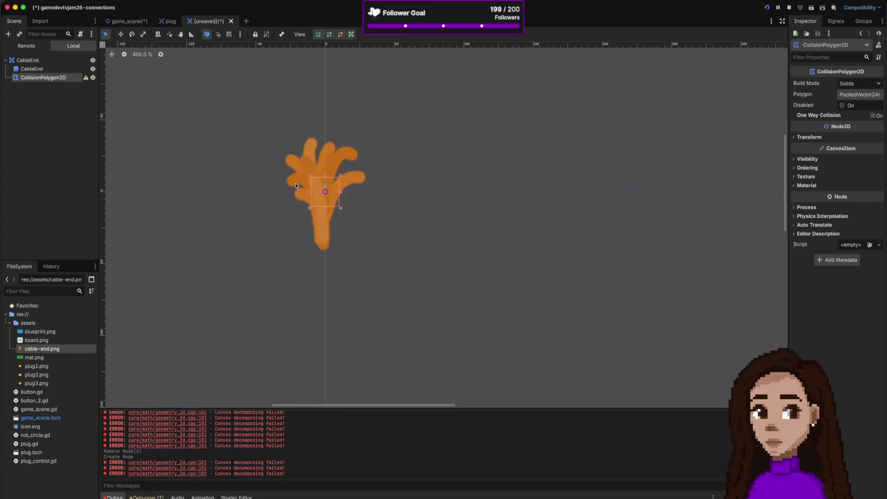
pyautogui.click(316, 245)
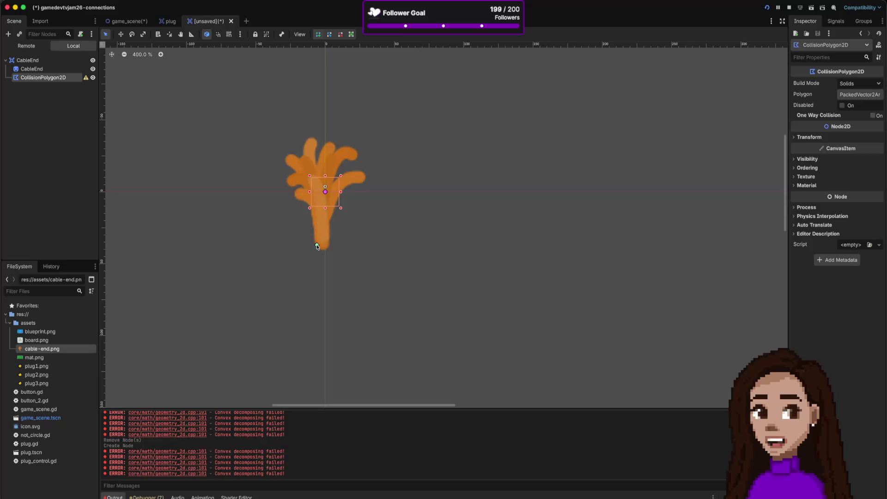
pyautogui.click(296, 199)
pyautogui.click(285, 181)
pyautogui.click(283, 154)
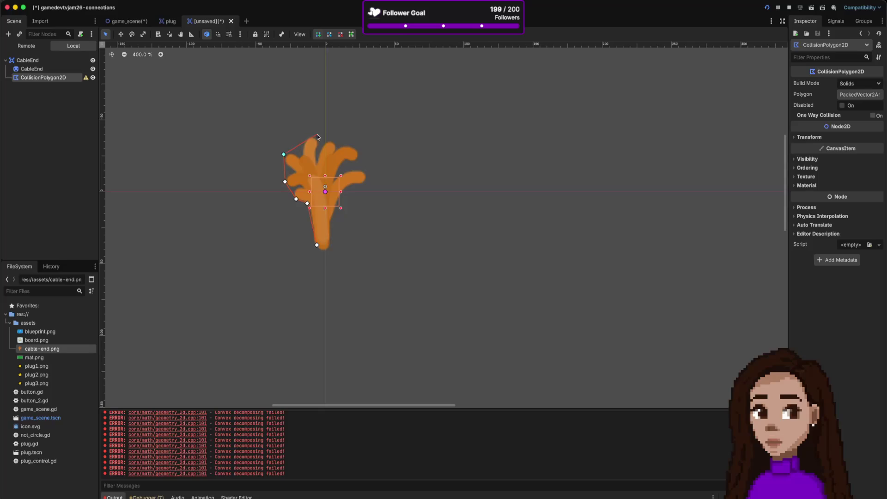
pyautogui.click(368, 182)
pyautogui.click(334, 219)
pyautogui.click(332, 250)
# Step: Trace points around the stem and head, closing the polygon on its starting point
pyautogui.click(336, 251)
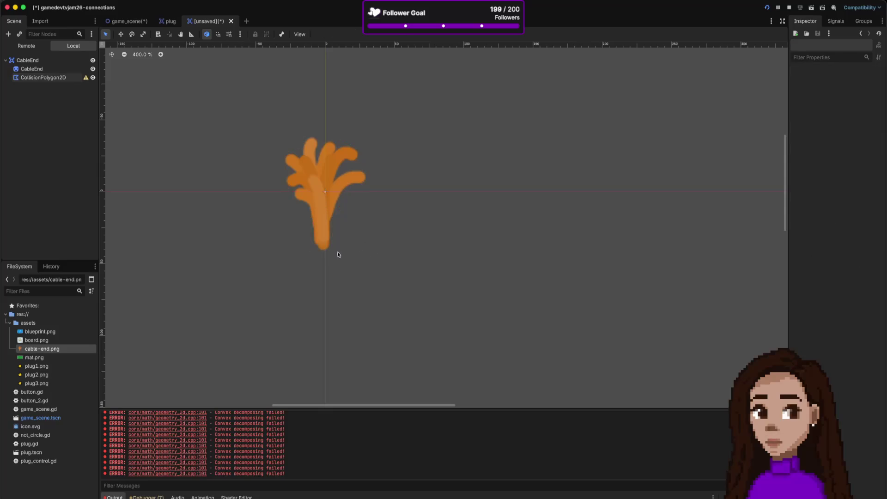
pyautogui.click(69, 78)
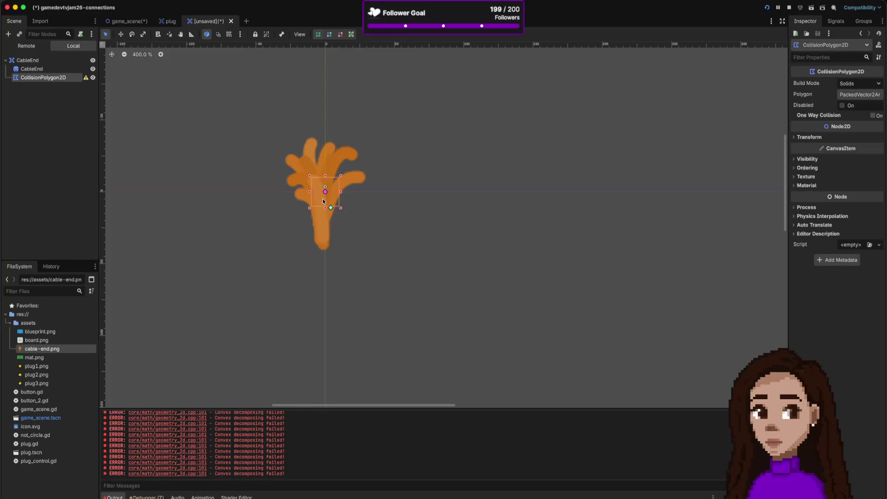
pyautogui.click(329, 218)
pyautogui.click(318, 244)
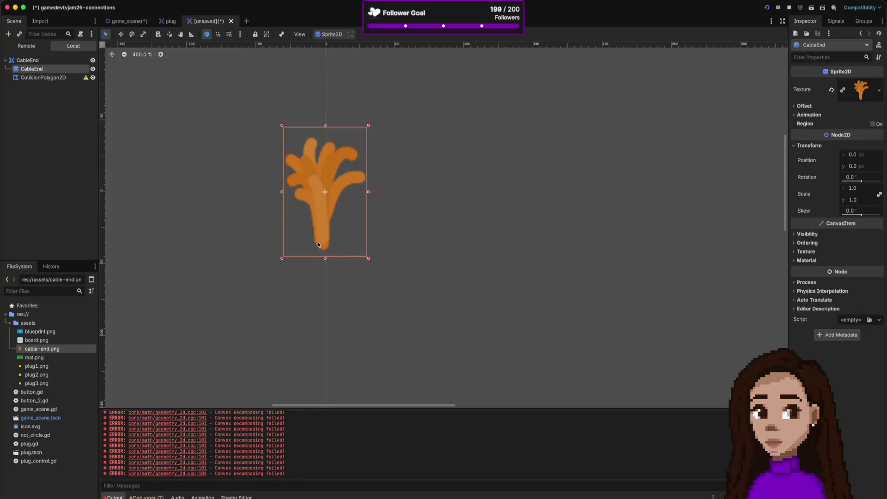
pyautogui.click(74, 77)
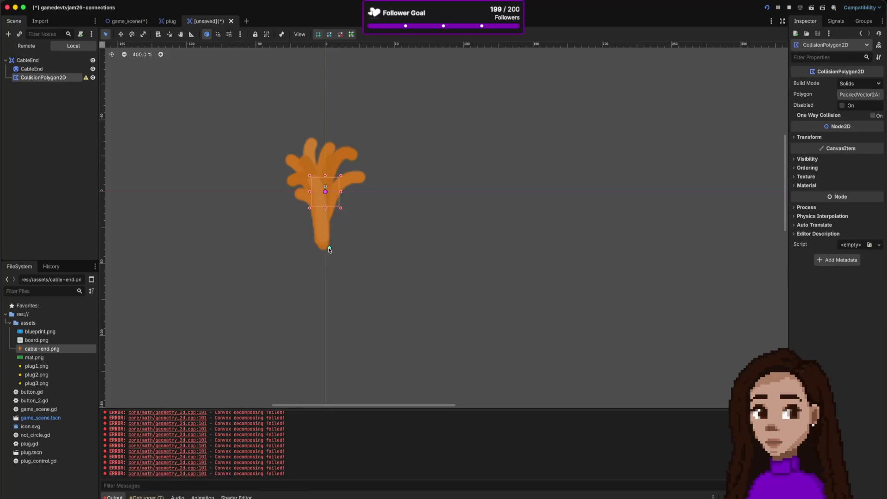
pyautogui.click(311, 248)
pyautogui.click(304, 209)
pyautogui.click(317, 132)
pyautogui.click(374, 187)
pyautogui.click(350, 195)
pyautogui.click(335, 224)
pyautogui.click(330, 250)
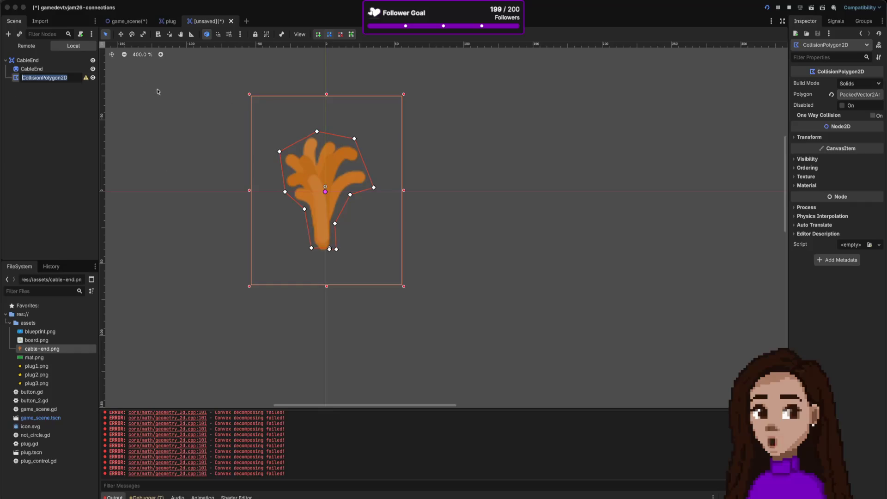
# Step: Zoom into the polygon's bottom, reposition vertices and delete an extra one, undoing an accidental move
pyautogui.scroll(3, 333, 252)
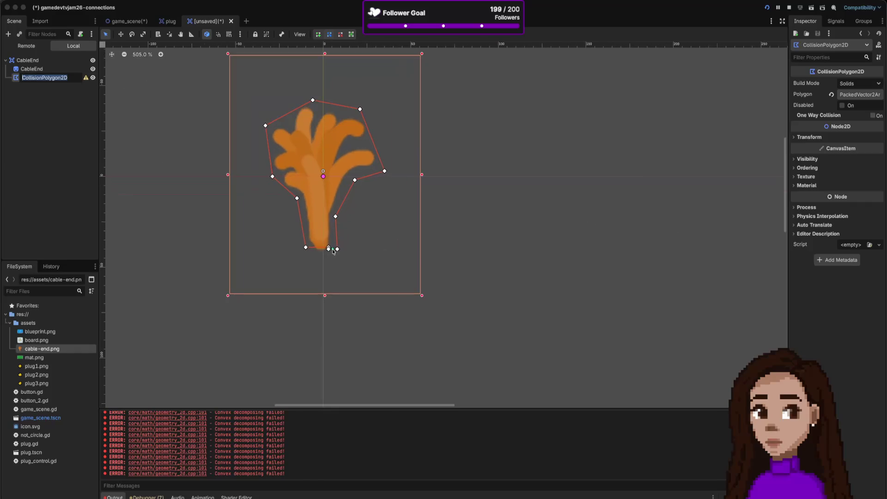
pyautogui.click(324, 179)
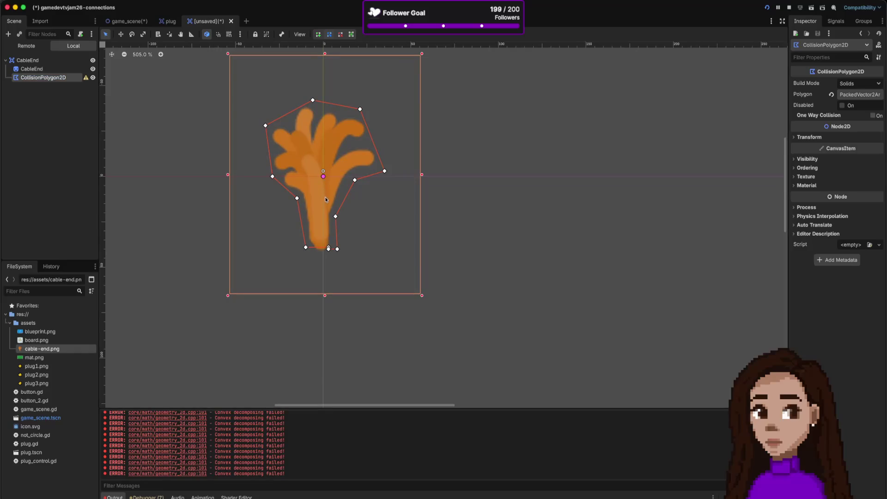
pyautogui.moveTo(329, 250); pyautogui.dragTo(332, 250)
pyautogui.rightClick(332, 250)
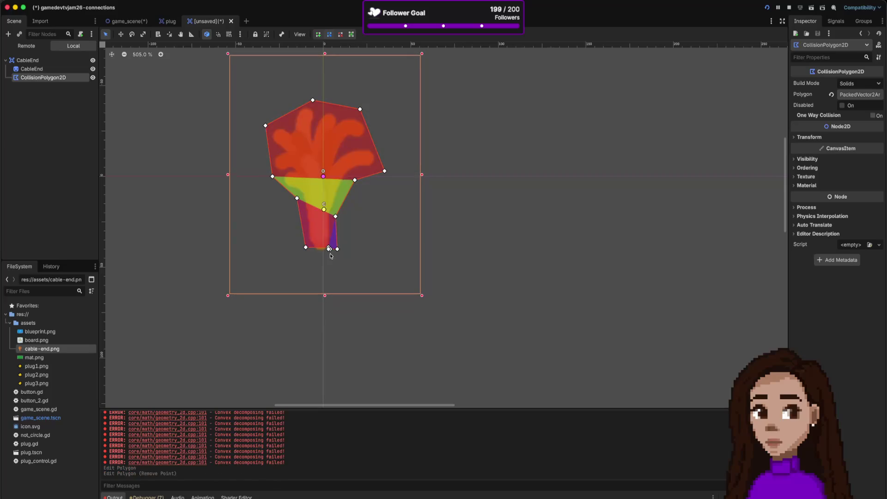
pyautogui.scroll(2, 330, 254)
pyautogui.scroll(9, 330, 254)
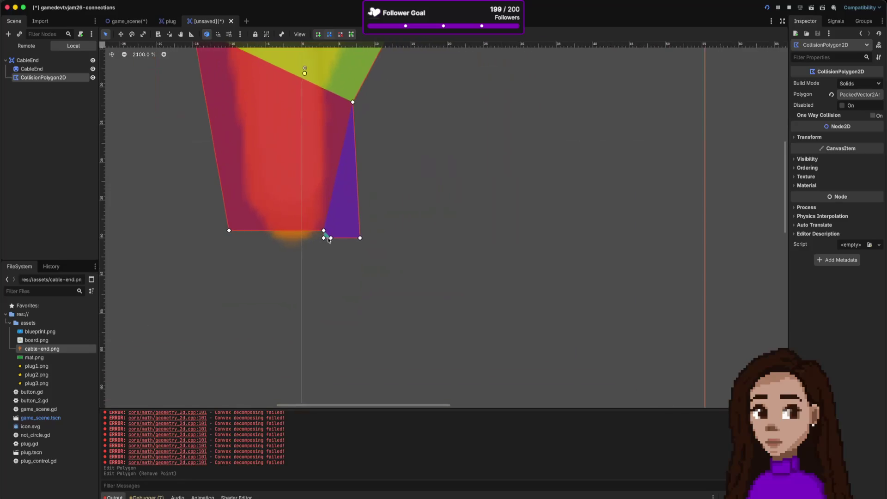
pyautogui.moveTo(323, 229)
pyautogui.mouseDown()
pyautogui.moveTo(310, 237)
pyautogui.moveTo(205, 238)
pyautogui.mouseUp()
pyautogui.click(206, 229)
pyautogui.click(203, 235)
pyautogui.moveTo(262, 228)
pyautogui.mouseDown()
pyautogui.moveTo(354, 274)
pyautogui.moveTo(343, 267)
pyautogui.mouseUp()
pyautogui.press('super+z')
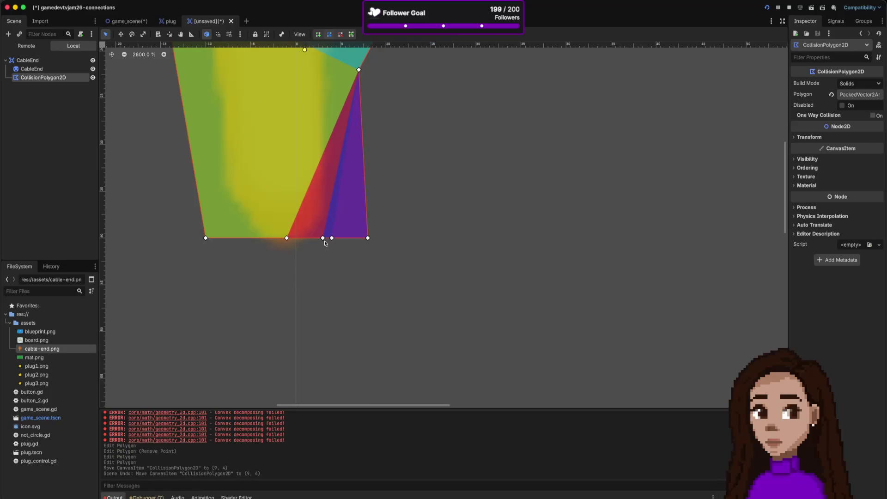
# Step: Remove the redundant vertices clustered at the stem bottom, including the bottom-middle point
pyautogui.rightClick(332, 239)
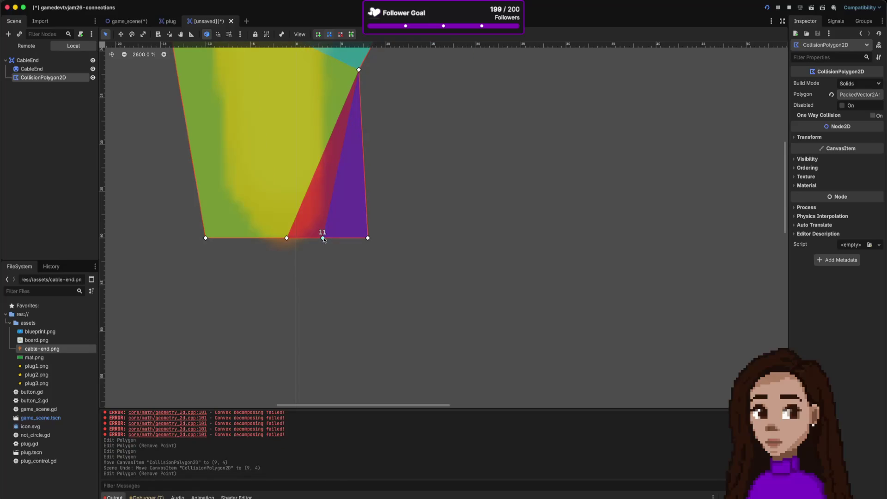
pyautogui.rightClick(323, 239)
pyautogui.click(286, 241)
pyautogui.click(290, 240)
pyautogui.click(285, 238)
pyautogui.click(290, 237)
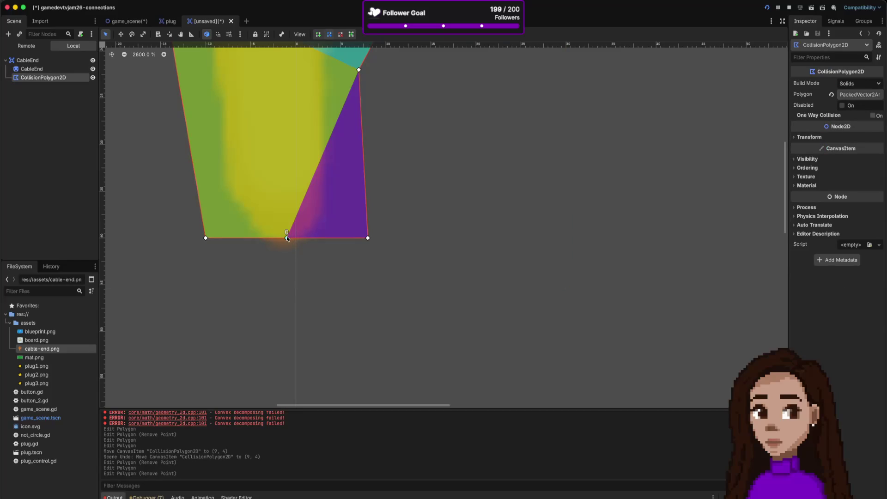
pyautogui.rightClick(286, 237)
pyautogui.scroll(-2, 352, 209)
pyautogui.scroll(-8, 352, 210)
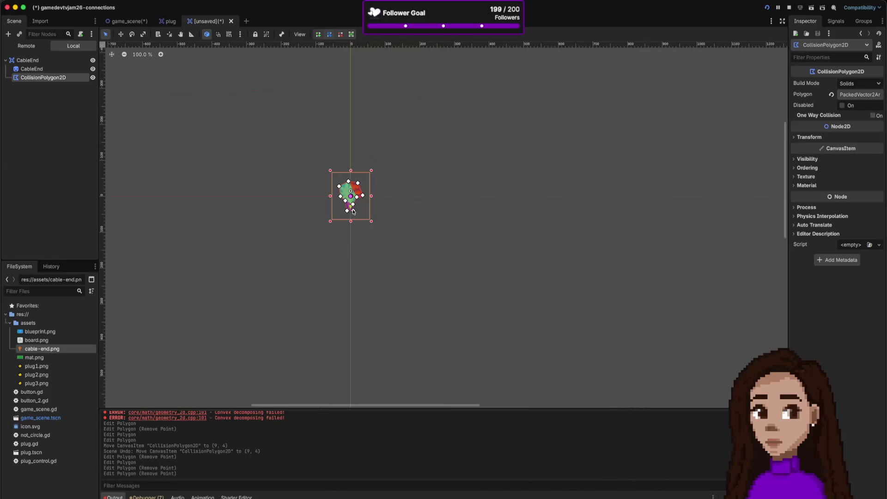
# Step: Raise a polygon vertex to fit the sprite and delete an extra vertex
pyautogui.scroll(5, 348, 181)
pyautogui.scroll(-5, 402, 348)
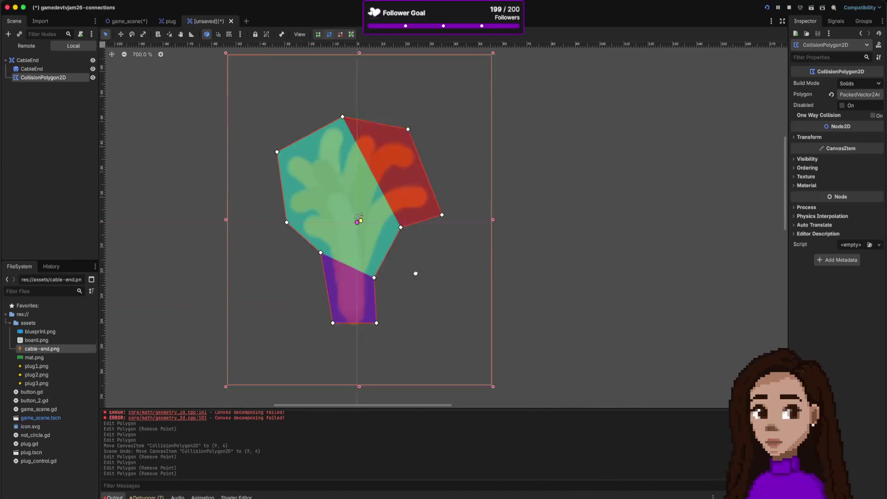
pyautogui.moveTo(371, 234); pyautogui.dragTo(374, 210)
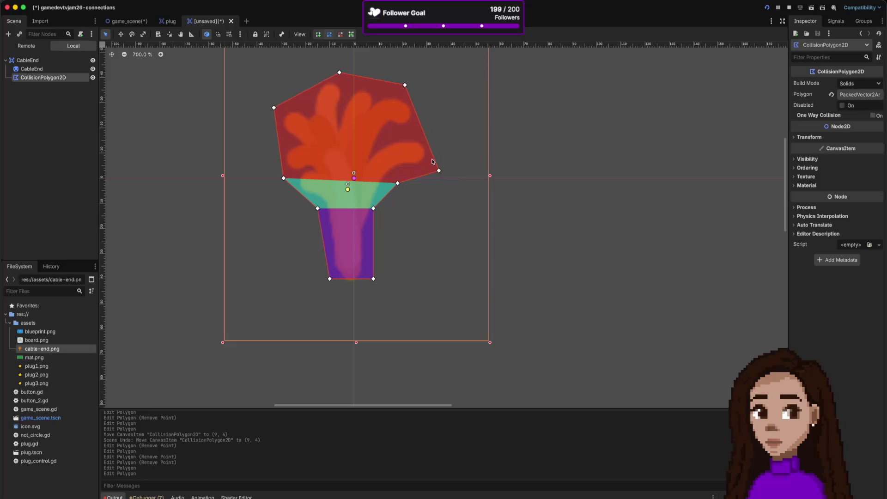
pyautogui.moveTo(438, 171)
pyautogui.mouseDown()
pyautogui.moveTo(432, 160)
pyautogui.moveTo(375, 206)
pyautogui.moveTo(381, 199)
pyautogui.mouseUp()
pyautogui.hotkey('ctrl', 'z')
pyautogui.rightClick(381, 199)
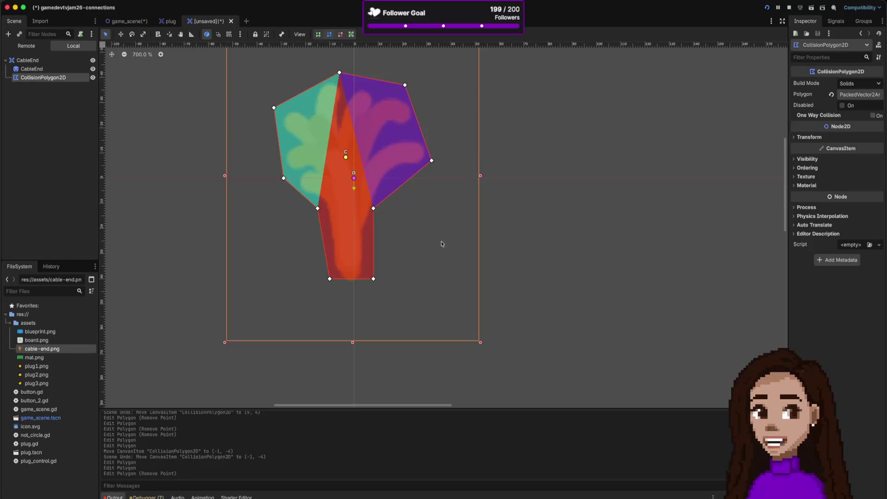
# Step: Pull the bottom-left and bottom-right vertices down to cover the whole stem
pyautogui.scroll(-8, 442, 244)
pyautogui.scroll(5, 392, 233)
pyautogui.scroll(4, 379, 243)
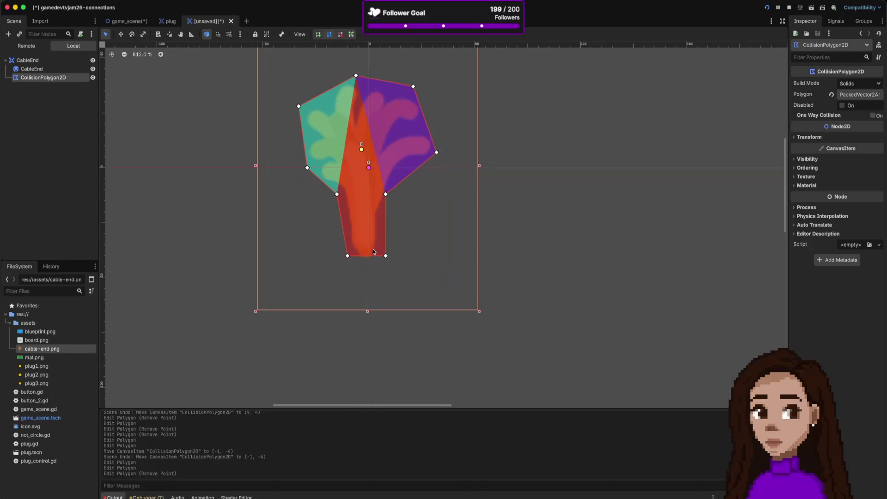
pyautogui.moveTo(336, 260); pyautogui.dragTo(333, 267)
pyautogui.moveTo(391, 259); pyautogui.dragTo(391, 268)
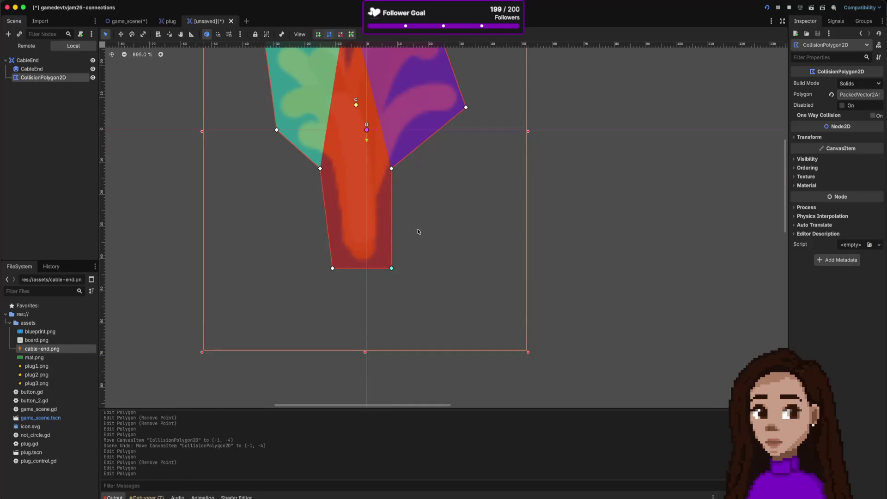
pyautogui.scroll(-8, 418, 229)
pyautogui.scroll(6, 420, 227)
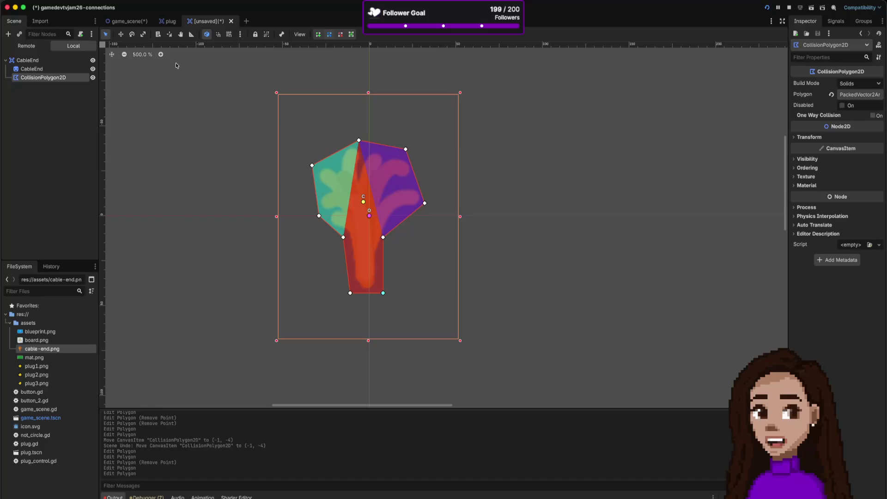
# Step: Save the scene as cable_end.tscn, then delete the old CableEnd node in game_scene
pyautogui.hotkey('ctrl', 's')
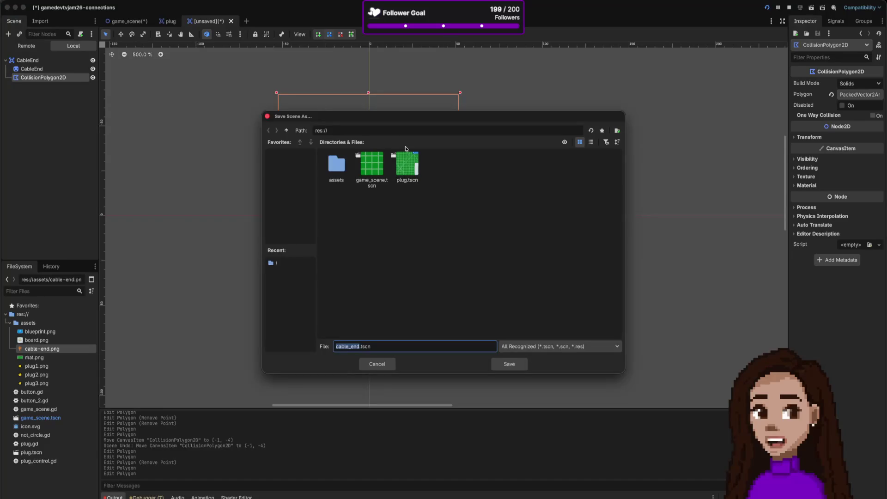
pyautogui.press('Return')
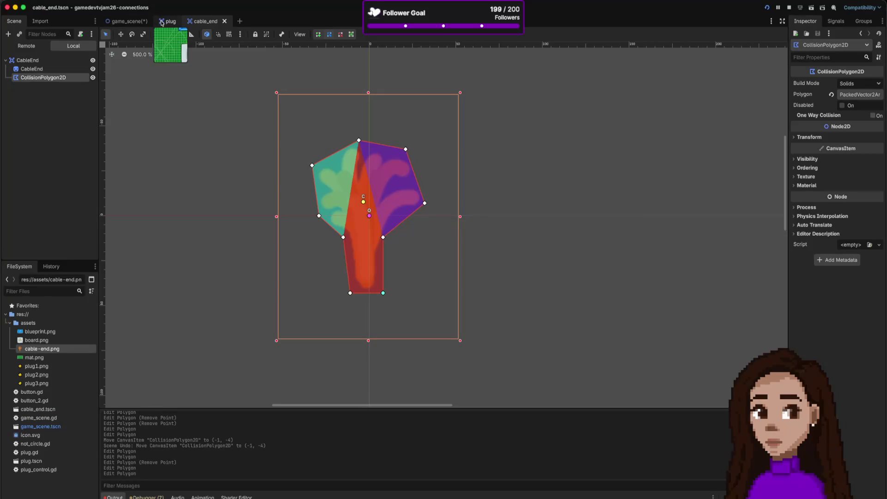
pyautogui.click(142, 24)
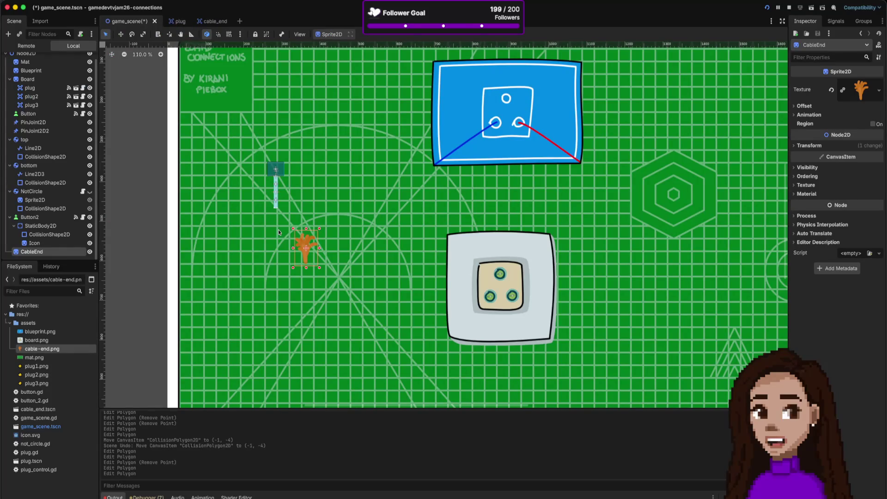
pyautogui.click(67, 254)
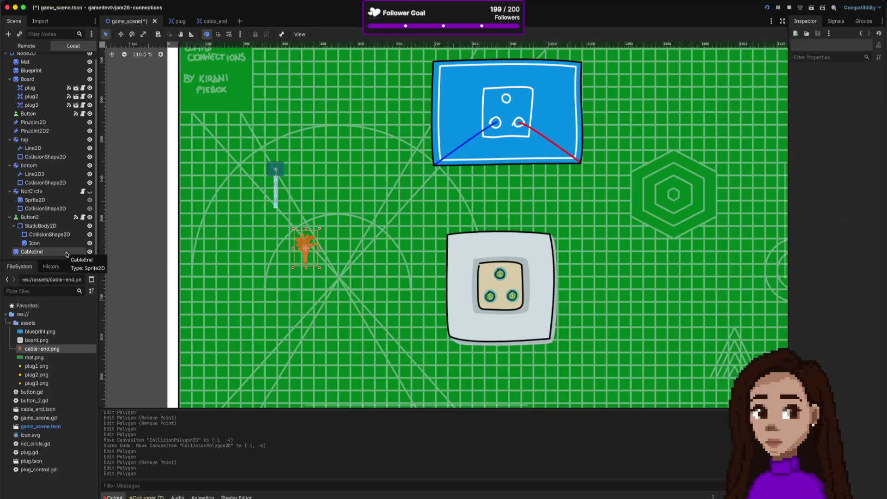
pyautogui.click(67, 254)
pyautogui.press('Delete')
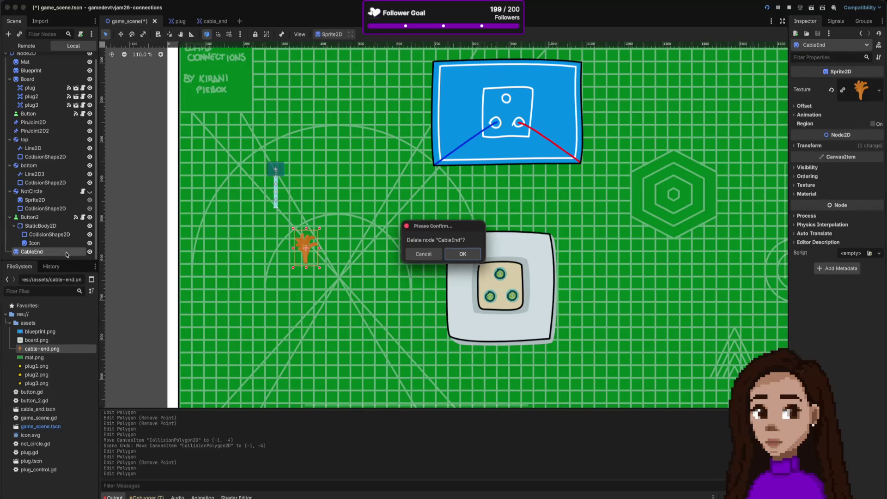
pyautogui.press('Return')
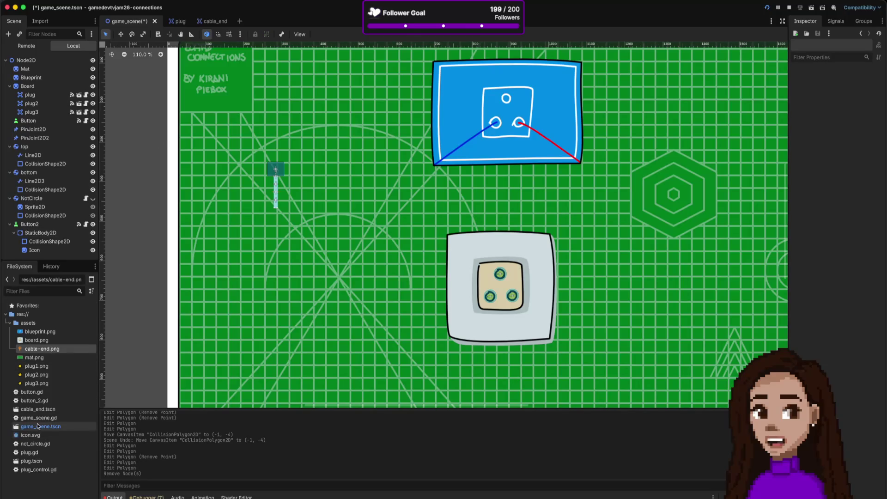
# Step: Instance cable_end.tscn onto the board and position it at (432, 562)
pyautogui.moveTo(47, 415)
pyautogui.mouseDown()
pyautogui.moveTo(141, 367)
pyautogui.moveTo(290, 244)
pyautogui.mouseUp()
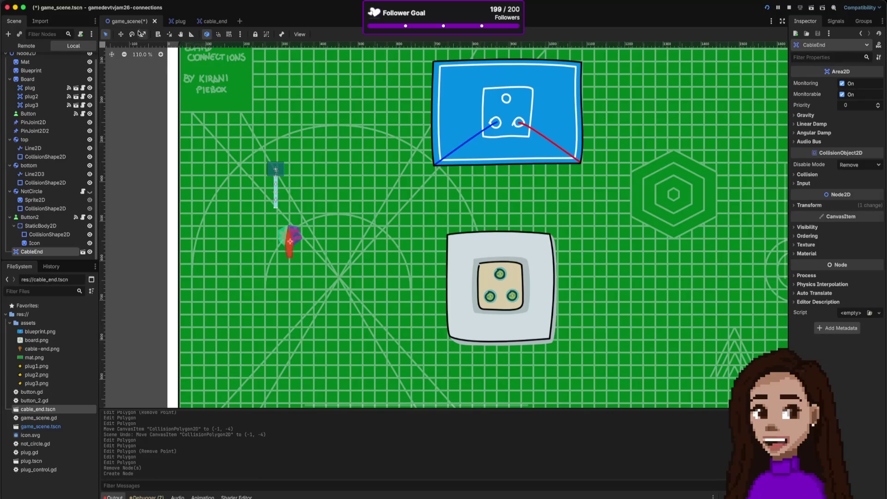
pyautogui.moveTo(294, 237); pyautogui.dragTo(337, 241)
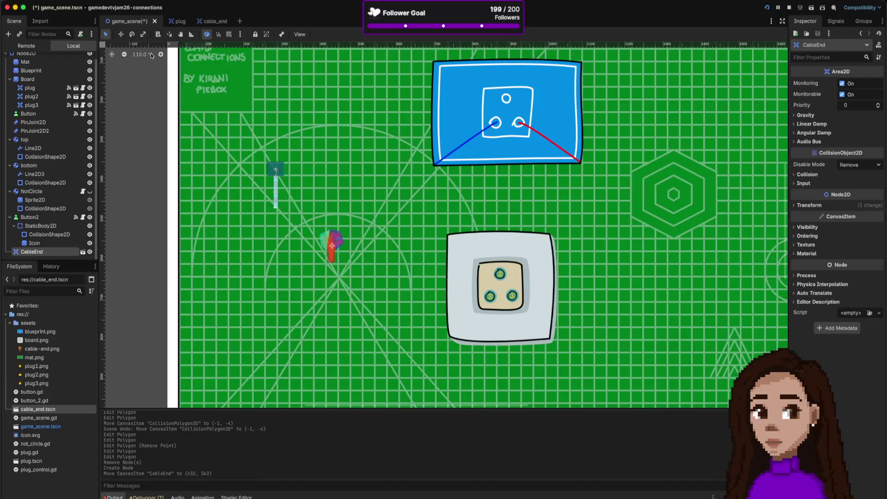
pyautogui.moveTo(219, 28)
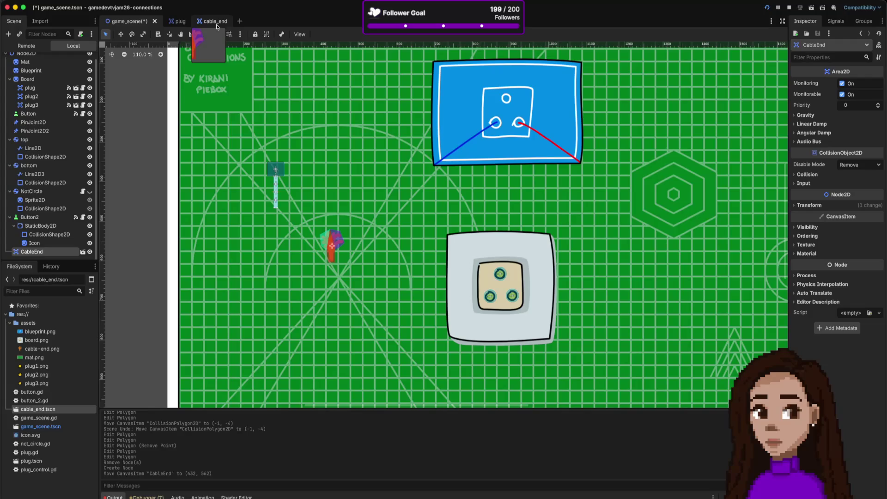
# Step: Flip through the cable_end, game and plug scenes, then show button_2.gd in the script editor
pyautogui.click(217, 26)
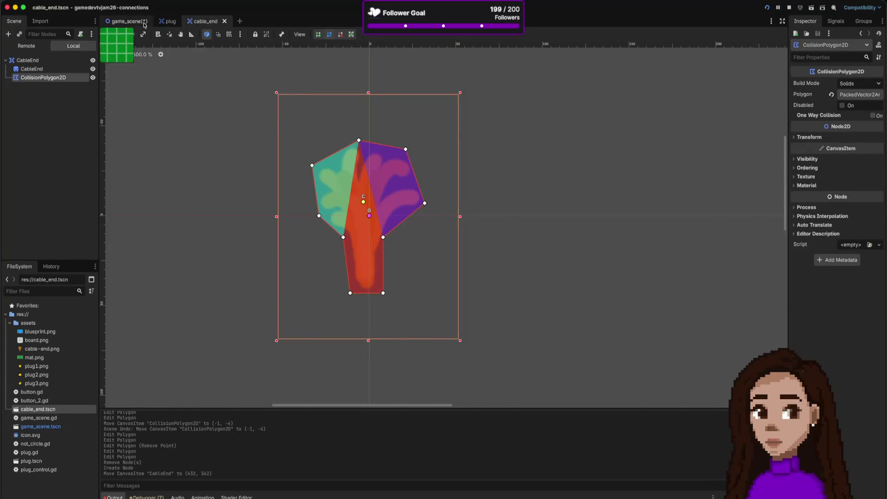
pyautogui.click(127, 22)
pyautogui.click(168, 21)
pyautogui.click(206, 22)
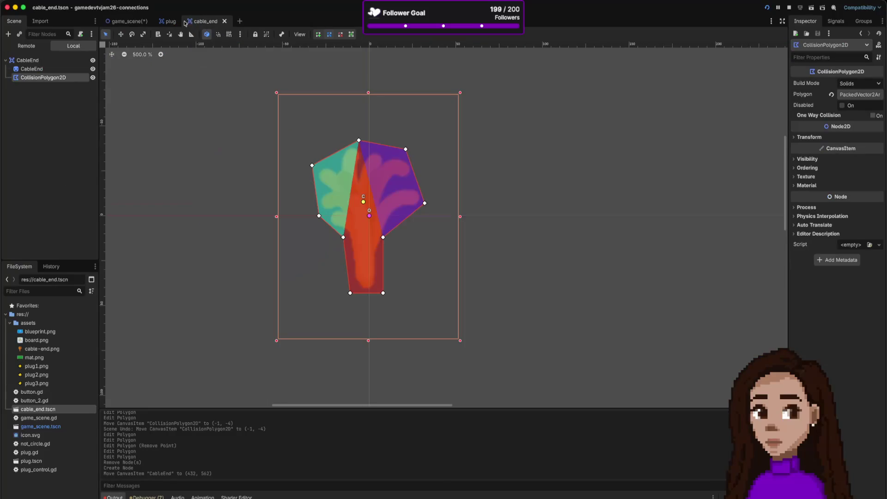
pyautogui.click(165, 22)
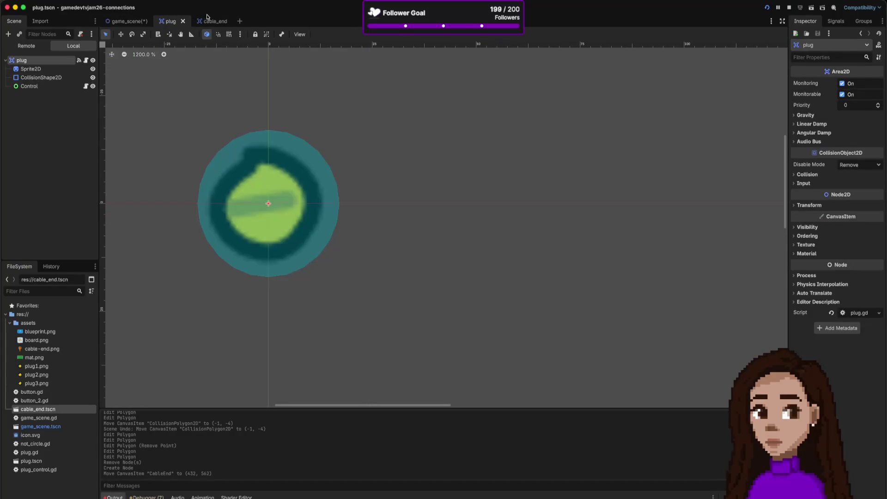
pyautogui.click(206, 22)
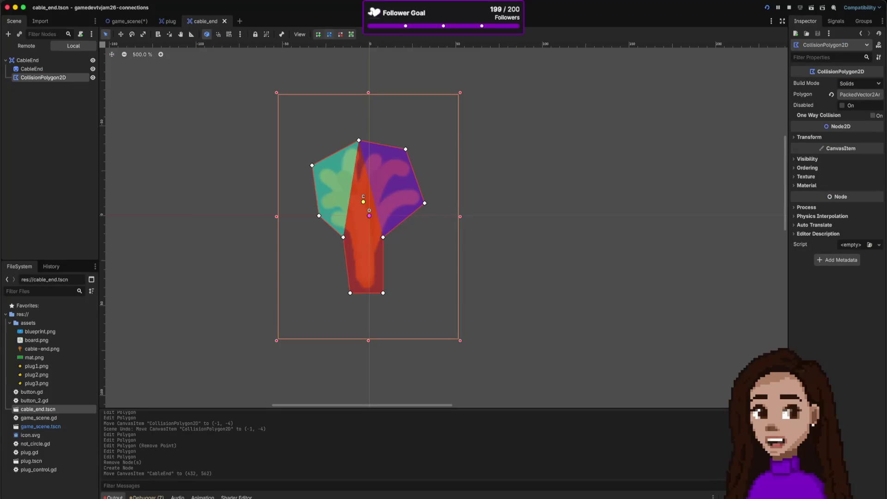
pyautogui.hotkey('ctrl', 'F3')
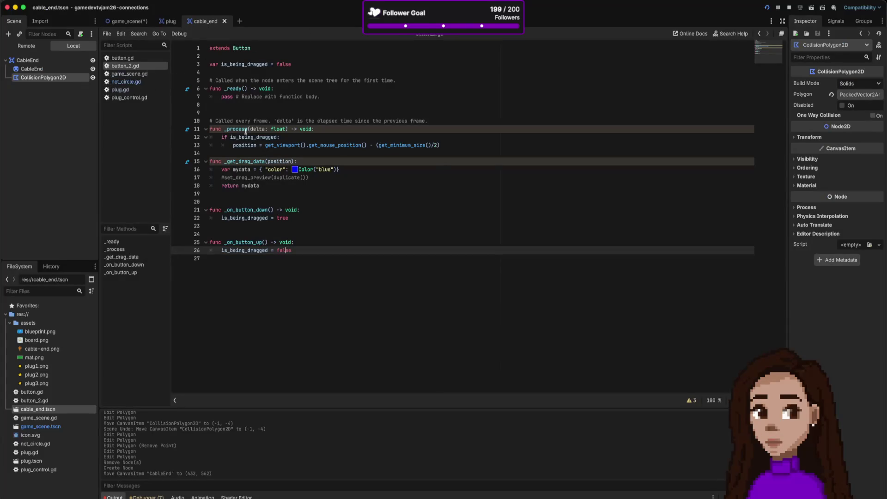
# Step: Review not_circle.gd and plug_control.gd, highlighting the _can_drop_data code on lines 3–6
pyautogui.click(132, 82)
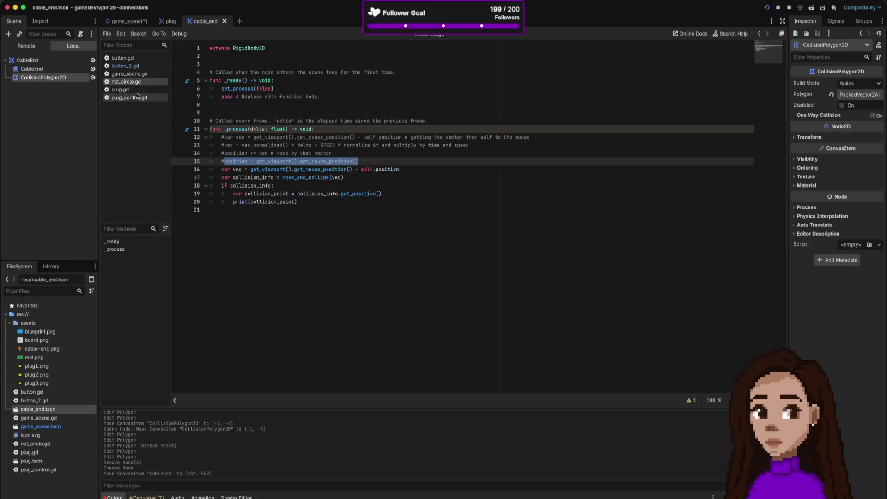
pyautogui.click(134, 98)
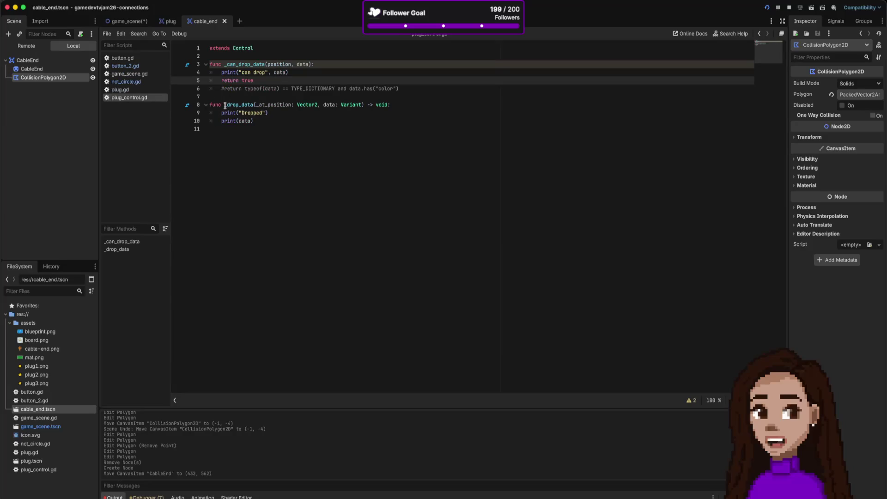
pyautogui.moveTo(280, 65); pyautogui.dragTo(280, 89)
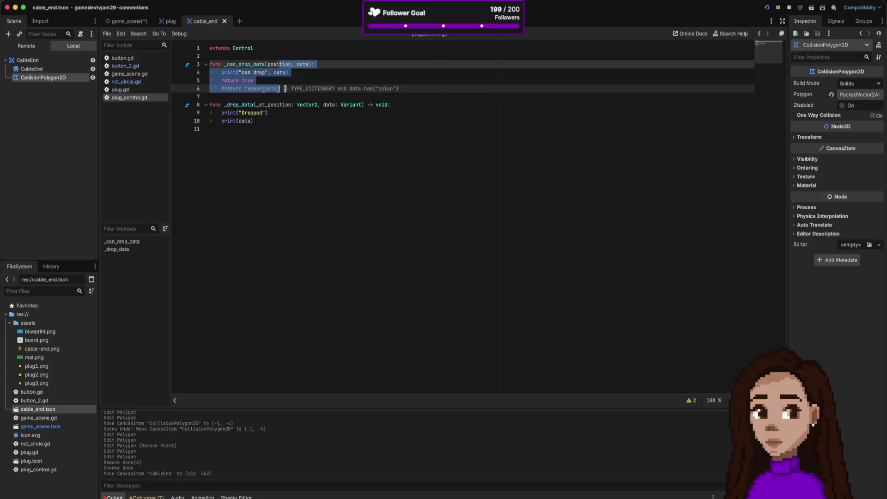
# Step: Return to game_scene's 2D view showing the CableEnd instance on the board
pyautogui.click(142, 23)
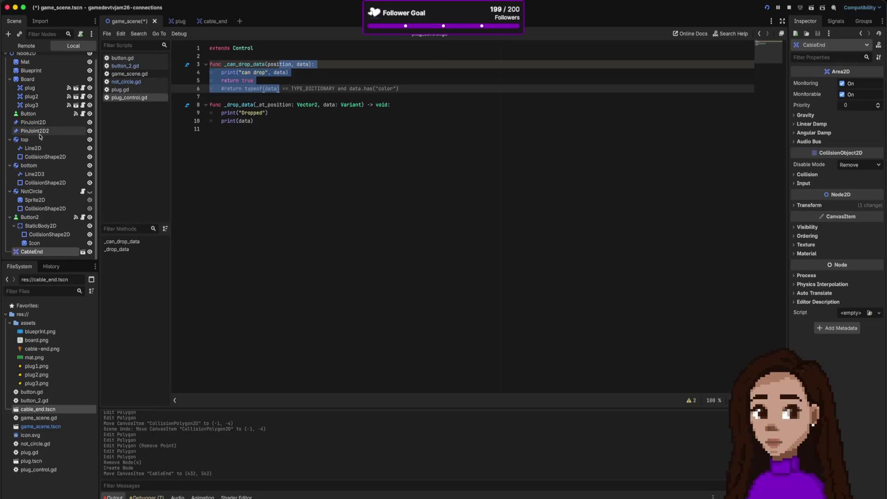
pyautogui.scroll(1, 39, 134)
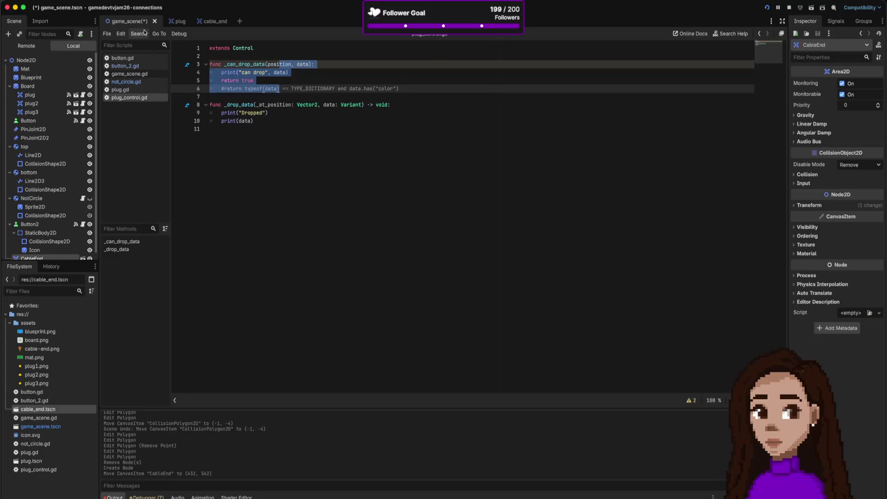
pyautogui.hotkey('ctrl', 'F1')
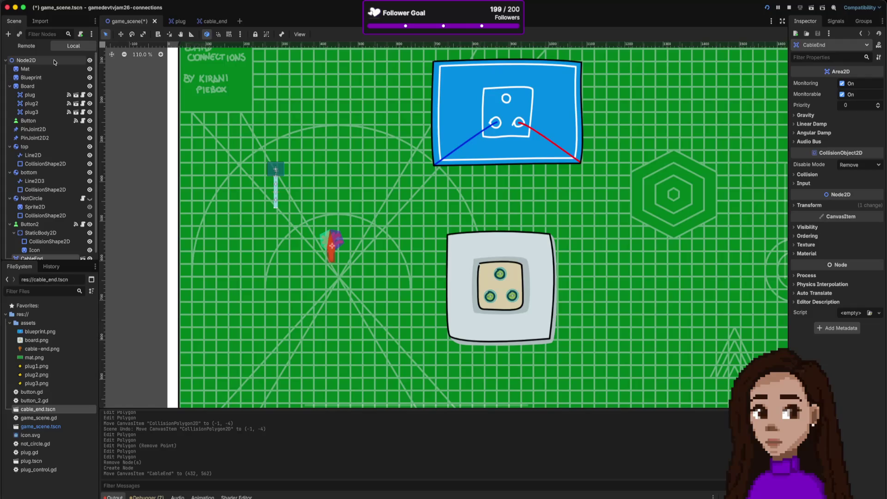
pyautogui.scroll(-1, 57, 199)
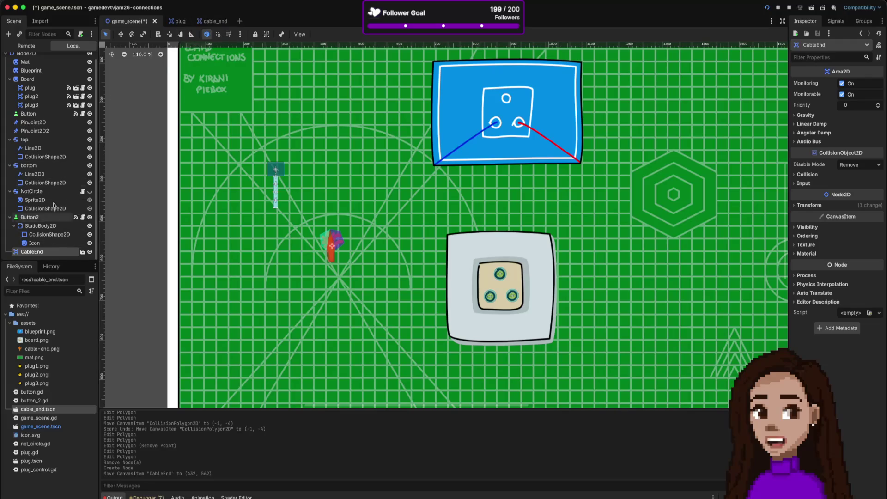
pyautogui.click(174, 26)
pyautogui.click(127, 21)
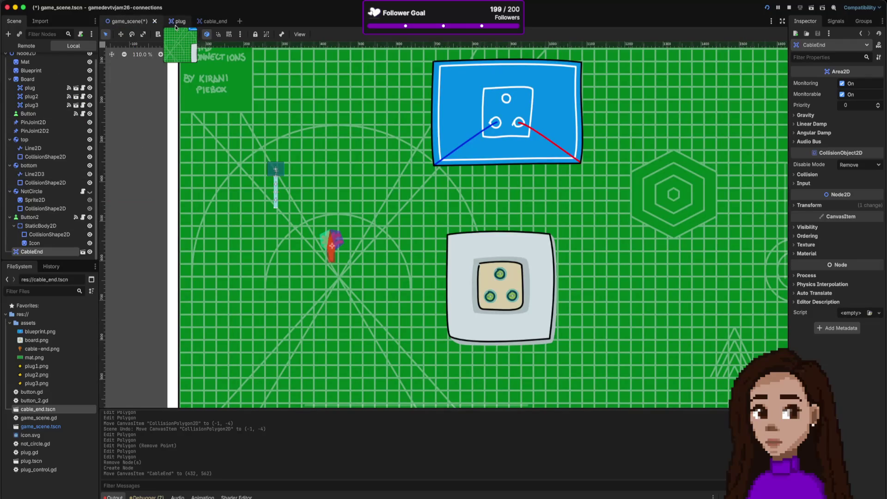
pyautogui.click(205, 23)
pyautogui.click(141, 23)
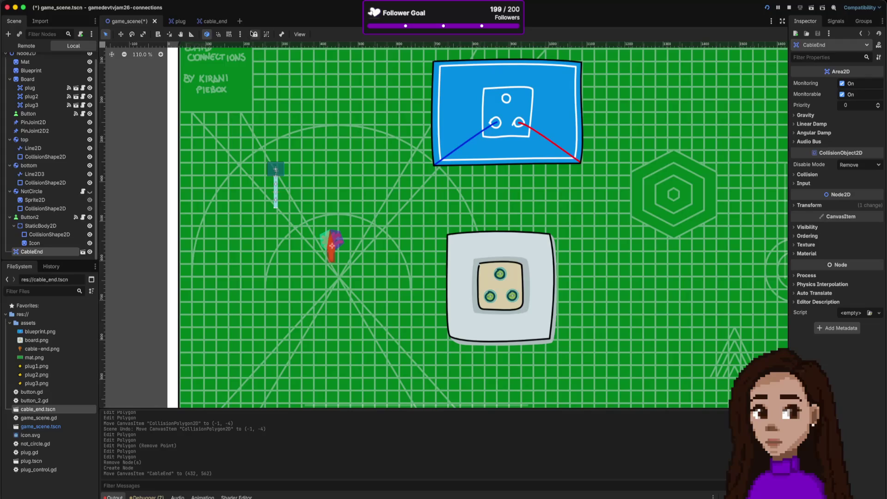
pyautogui.scroll(-4, 345, 158)
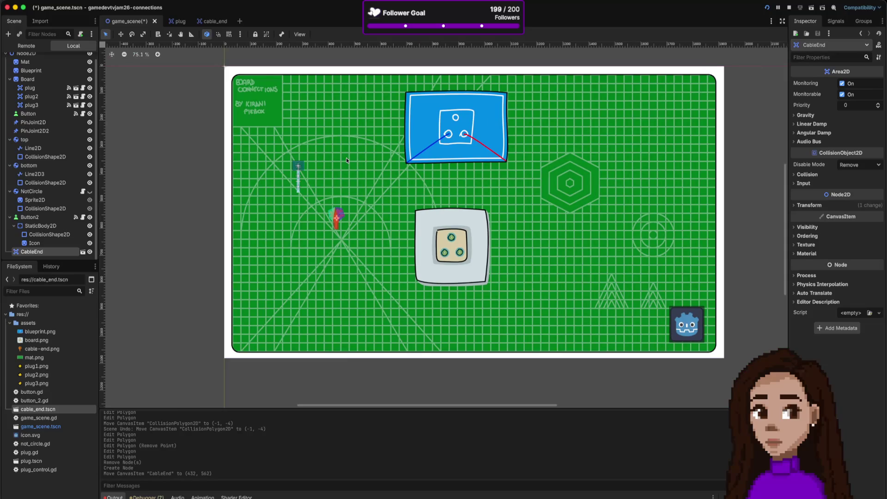
# Step: Attach a new cable_end.gd GDScript extending Area2D to the CableEnd root and list its signals
pyautogui.click(214, 22)
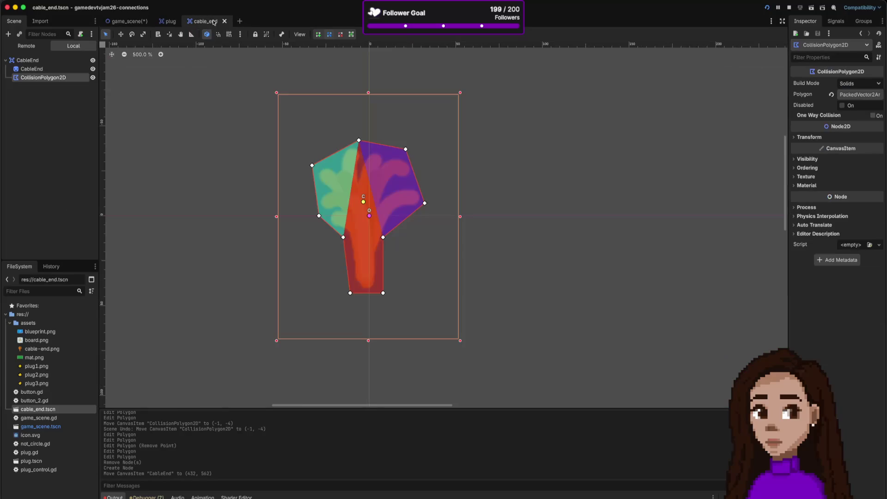
pyautogui.click(59, 62)
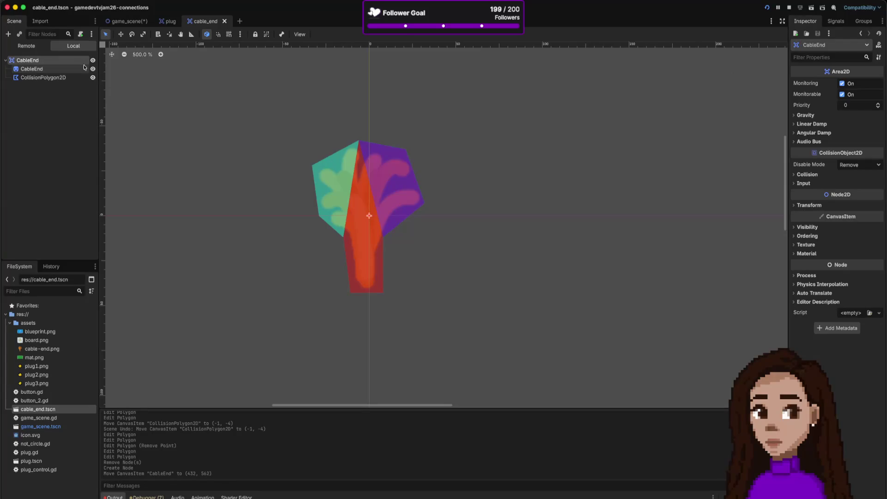
pyautogui.click(81, 35)
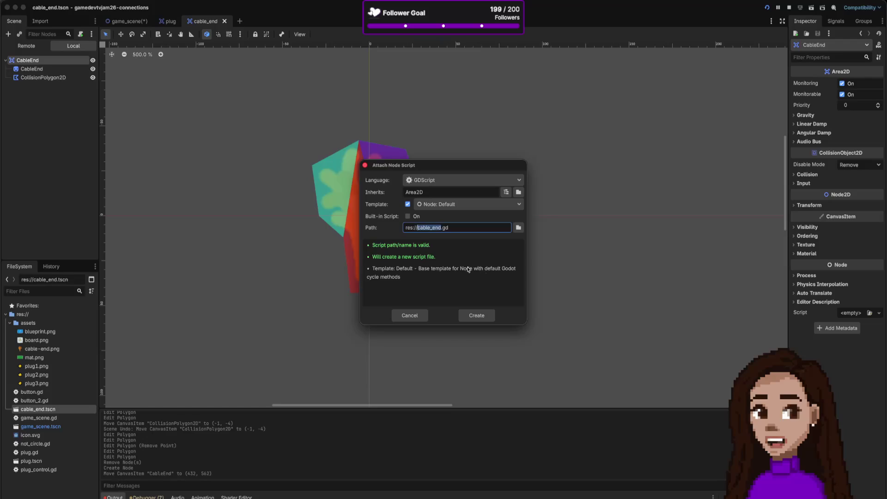
pyautogui.click(476, 316)
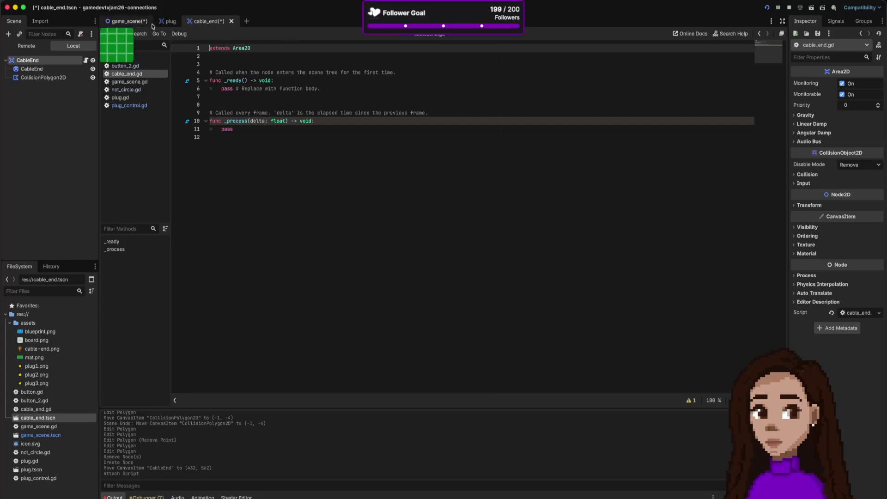
pyautogui.hotkey('alt', '1')
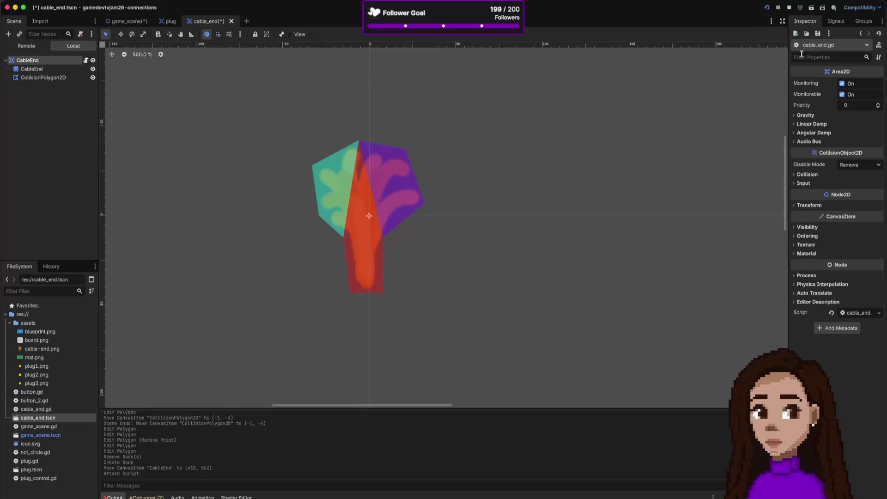
pyautogui.click(836, 21)
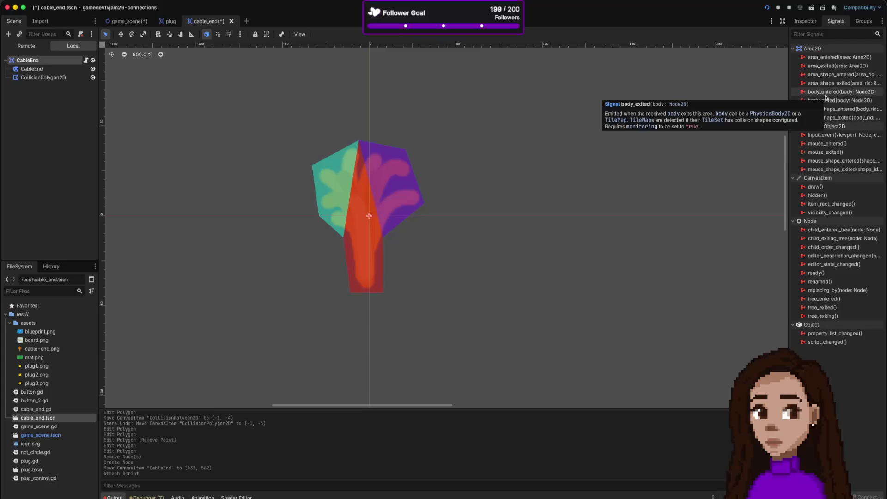
# Step: Read the tooltips of CableEnd's signals, then return to the game_scene board
pyautogui.moveTo(842, 110)
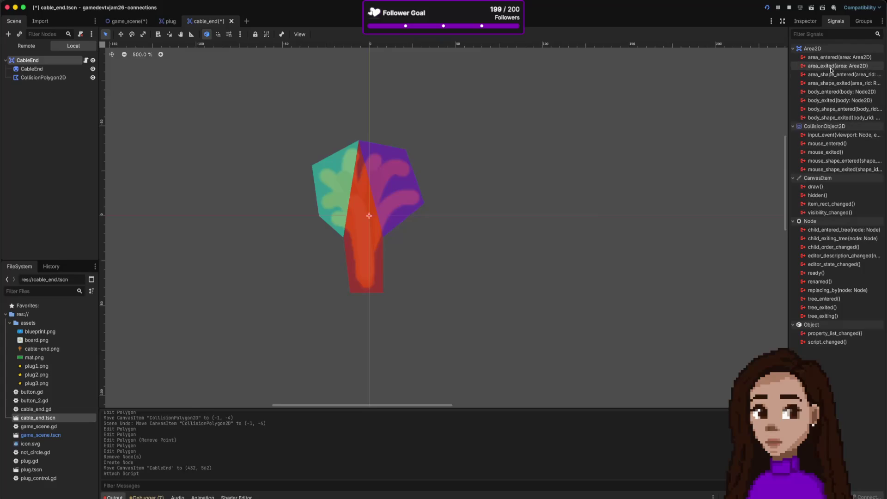
pyautogui.moveTo(832, 71)
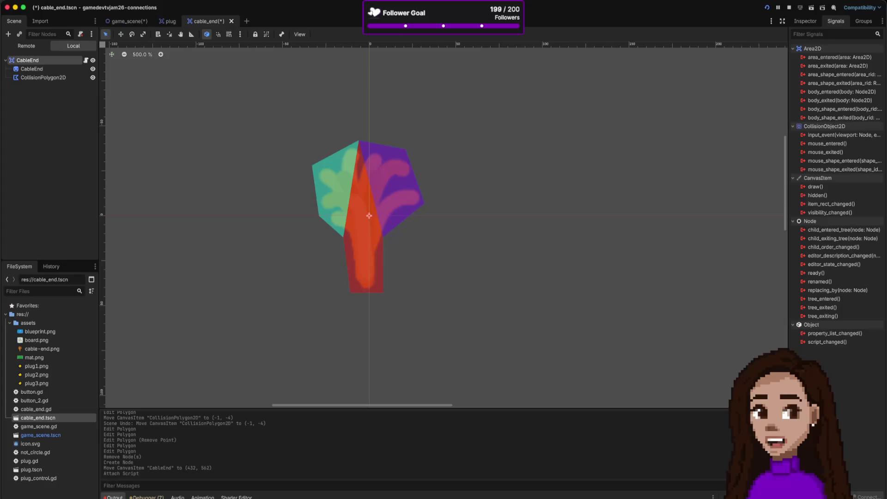
pyautogui.click(127, 22)
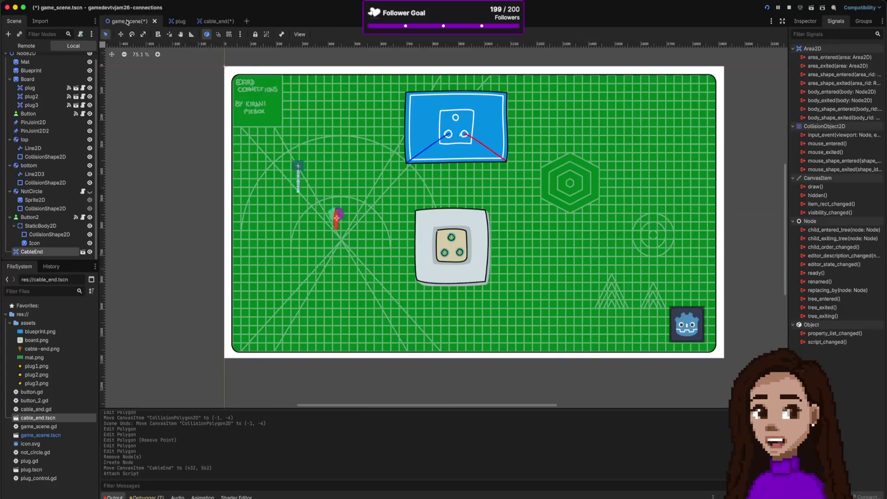
pyautogui.click(296, 163)
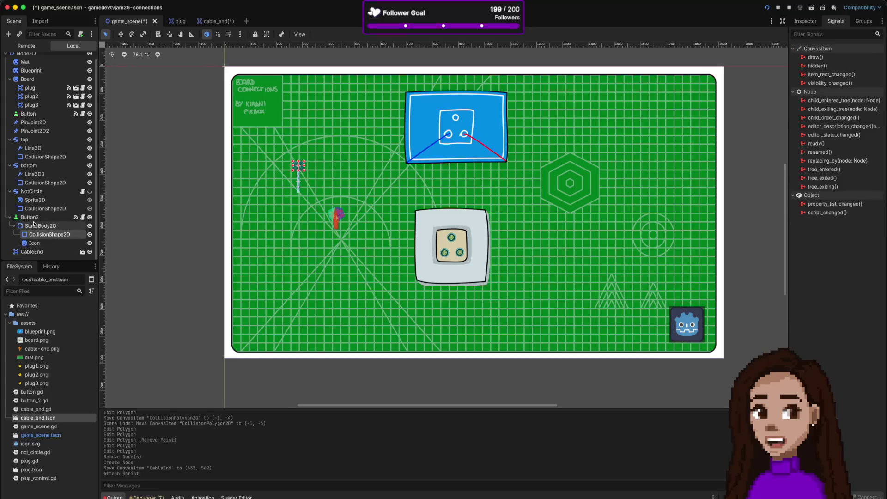
pyautogui.click(47, 218)
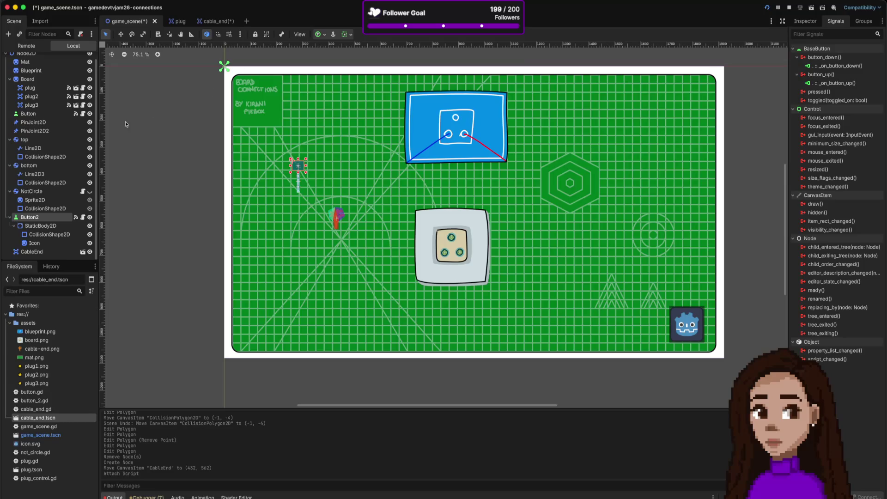
pyautogui.click(26, 53)
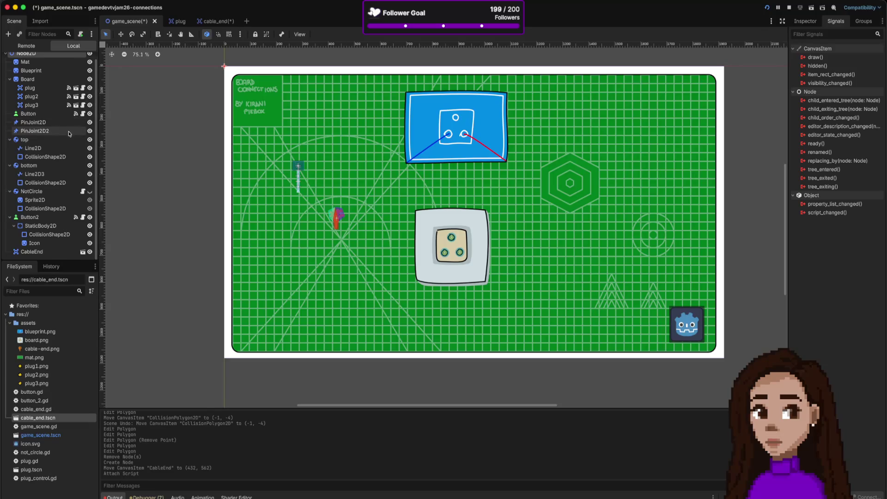
pyautogui.scroll(1, 53, 188)
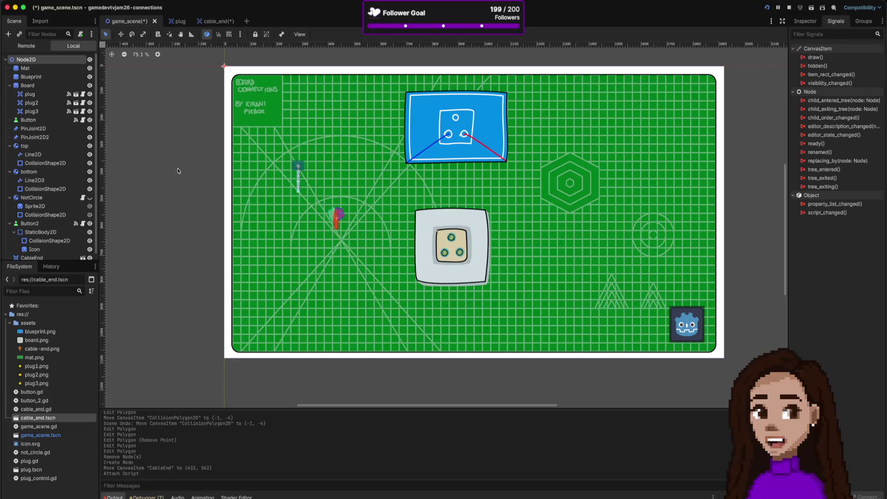
pyautogui.hotkey('ctrl', 'a')
pyautogui.write('con')
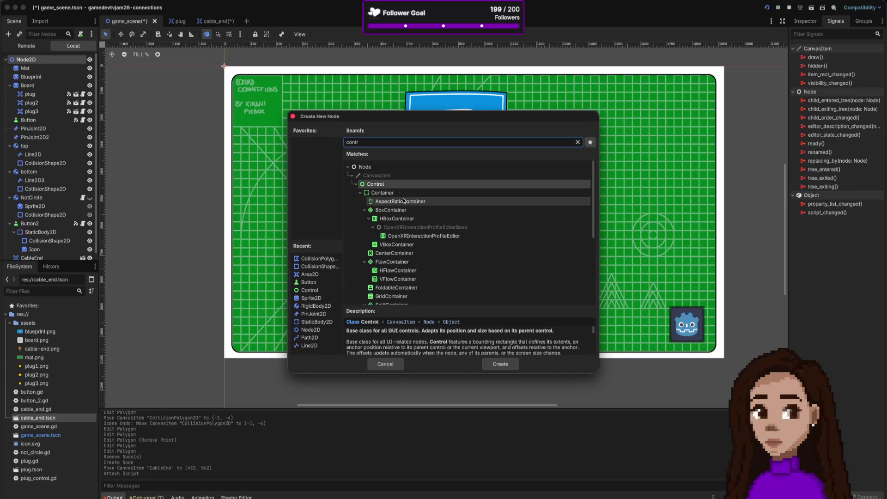
pyautogui.scroll(-1, 405, 200)
pyautogui.scroll(-1, 404, 200)
pyautogui.scroll(-5, 451, 284)
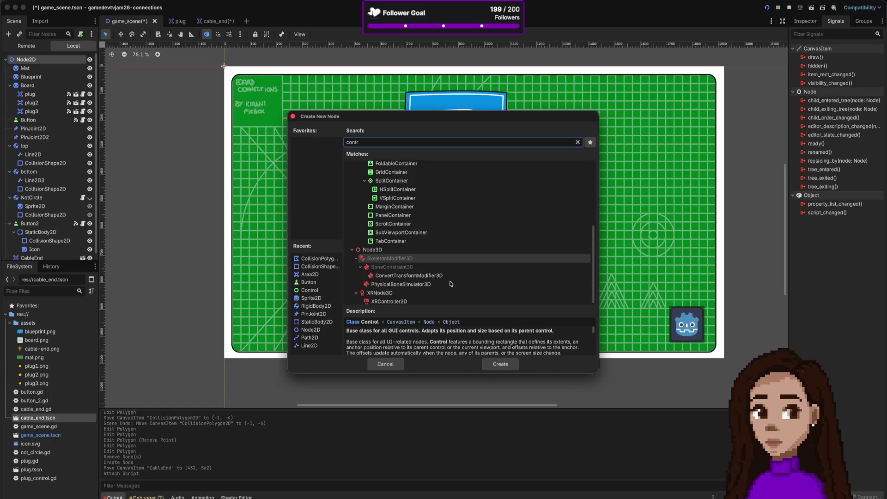
pyautogui.scroll(4, 451, 283)
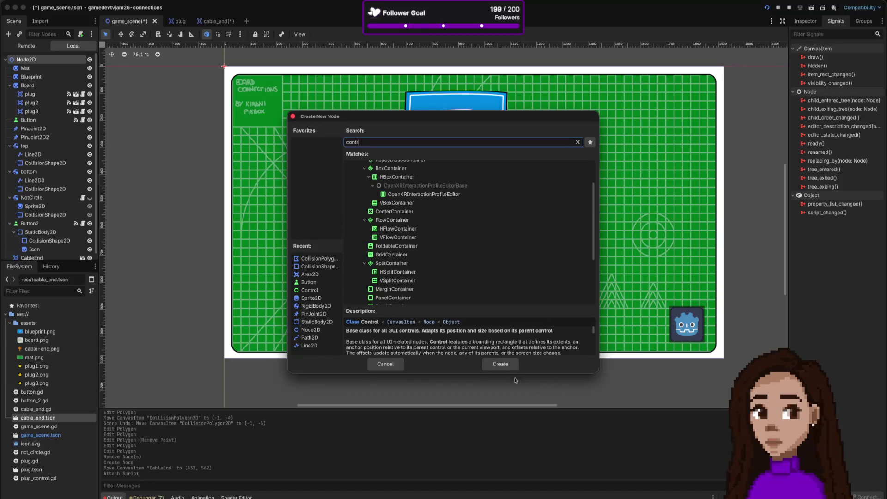
pyautogui.click(377, 364)
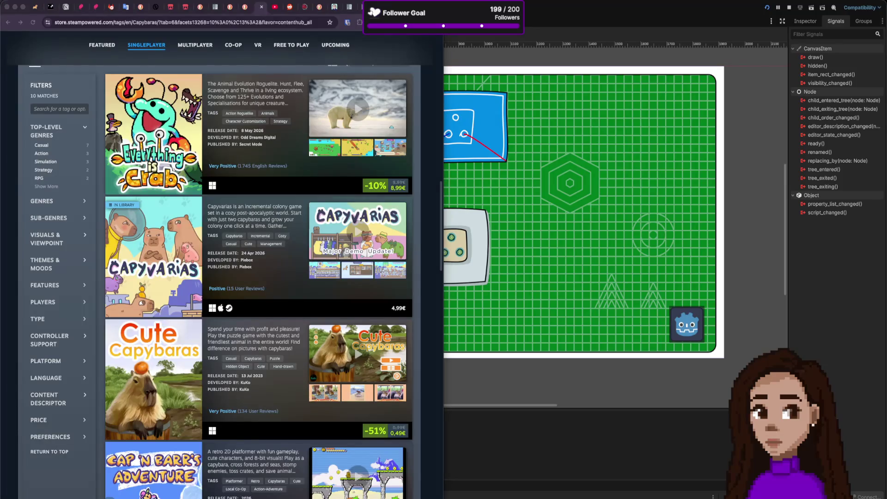
# Step: Open the Godot drag-and-drop article and scroll to its mouse event section
pyautogui.click(335, 7)
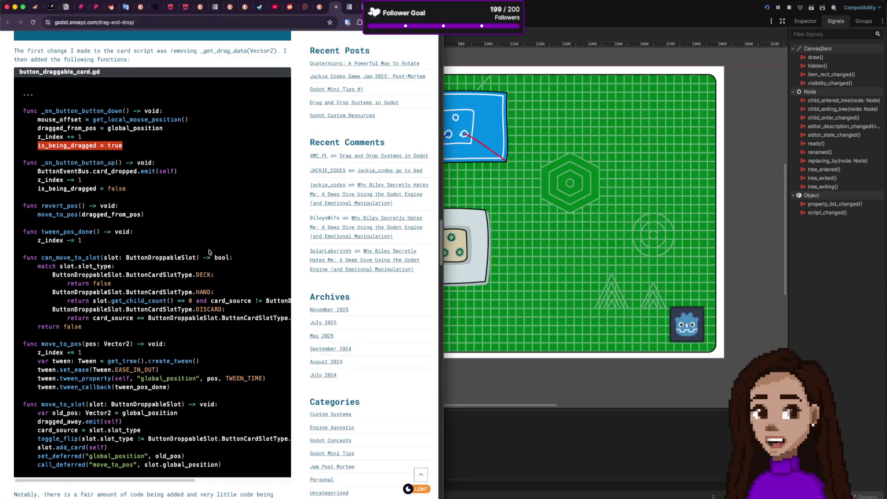
pyautogui.scroll(15, 139, 280)
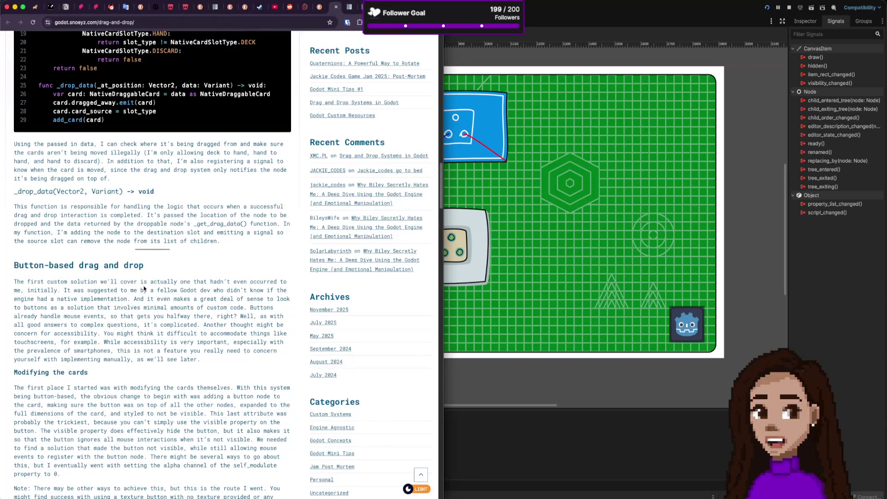
pyautogui.scroll(15, 160, 299)
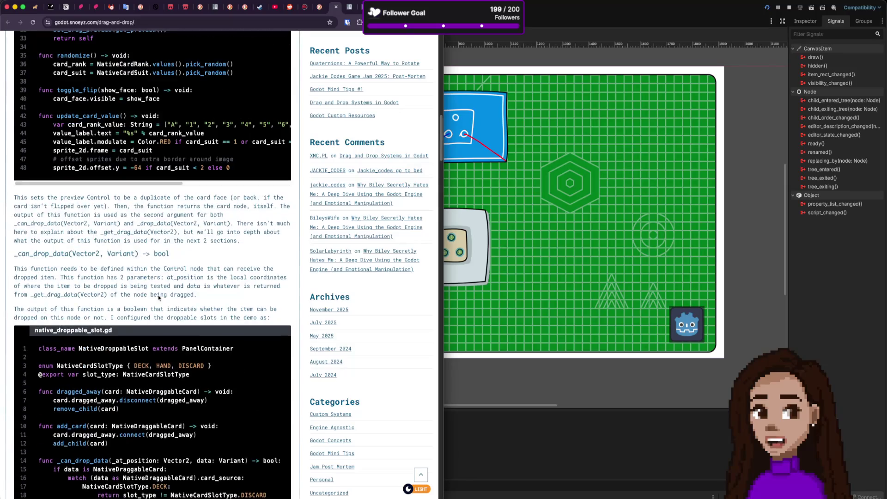
pyautogui.scroll(8, 159, 298)
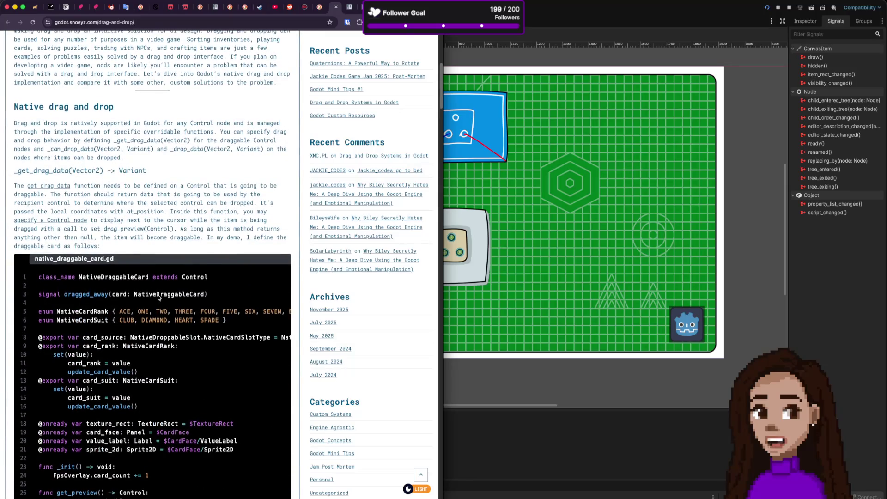
pyautogui.scroll(-14, 160, 306)
pyautogui.scroll(-20, 160, 306)
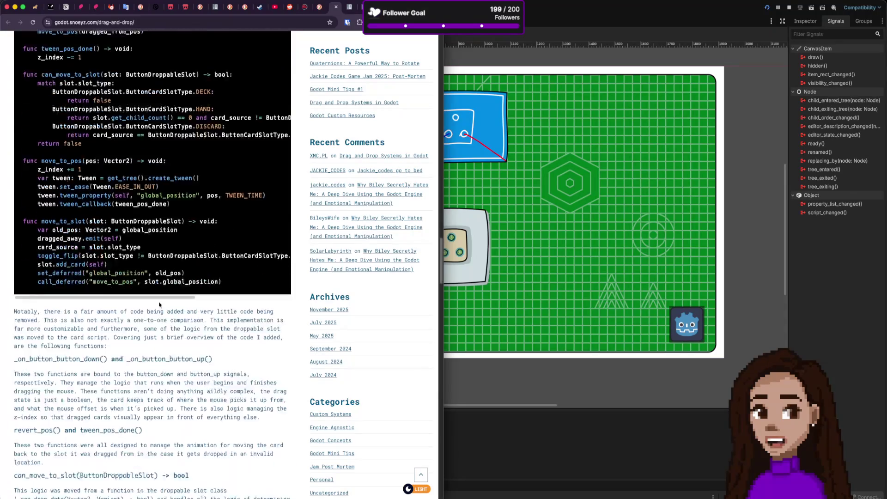
pyautogui.scroll(-10, 159, 304)
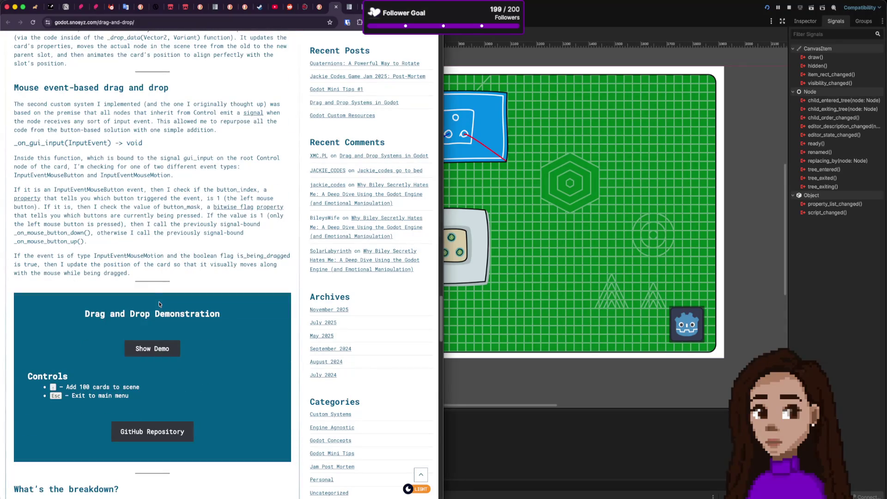
pyautogui.moveTo(61, 88)
pyautogui.mouseDown()
pyautogui.moveTo(138, 157)
pyautogui.moveTo(185, 234)
pyautogui.mouseUp()
pyautogui.click(67, 130)
# Step: Highlight the on_gui_input signature and the Control event passages, then hide Chrome
pyautogui.moveTo(17, 143); pyautogui.dragTo(89, 144)
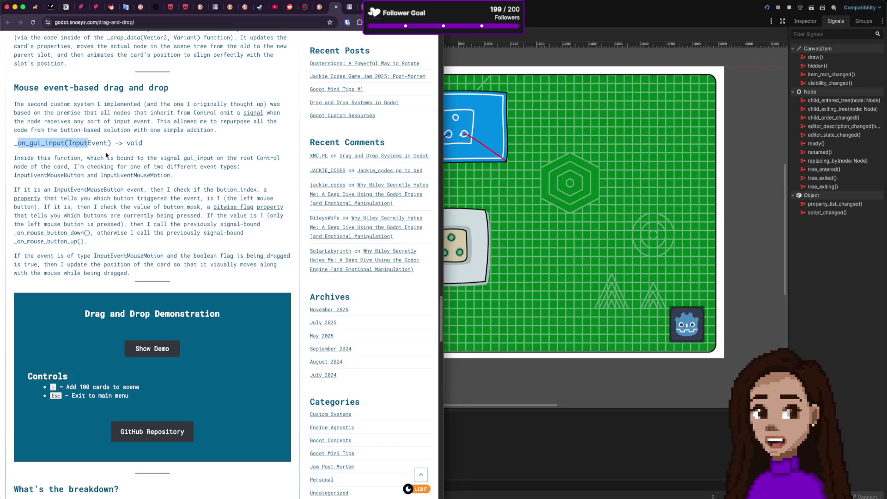
pyautogui.moveTo(225, 158)
pyautogui.mouseDown()
pyautogui.moveTo(278, 159)
pyautogui.moveTo(268, 171)
pyautogui.mouseUp()
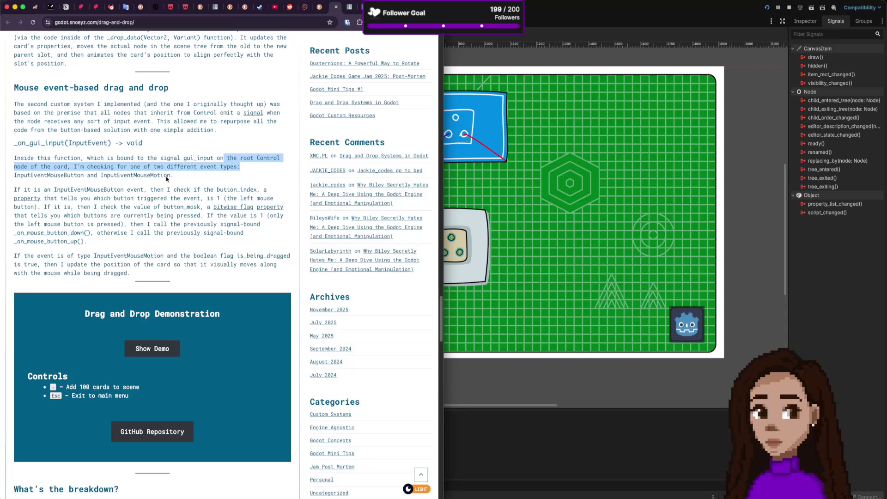
pyautogui.scroll(-2, 208, 205)
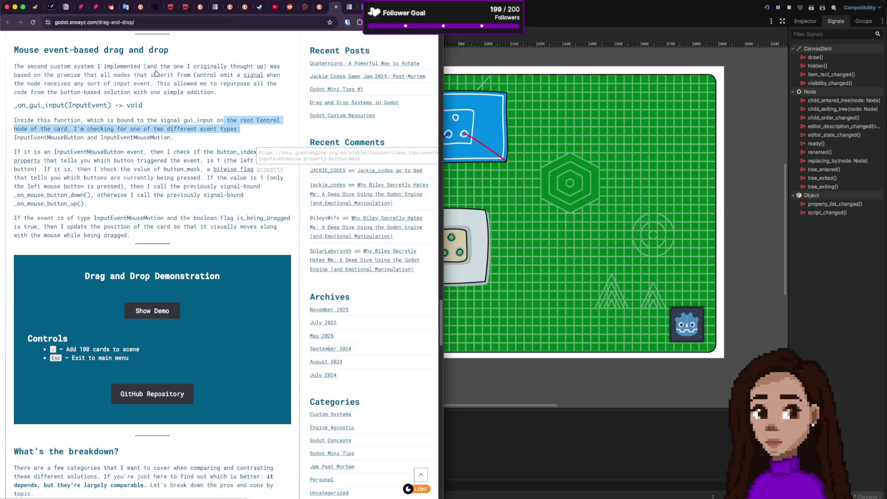
pyautogui.moveTo(113, 74)
pyautogui.mouseDown()
pyautogui.moveTo(247, 86)
pyautogui.moveTo(232, 86)
pyautogui.mouseUp()
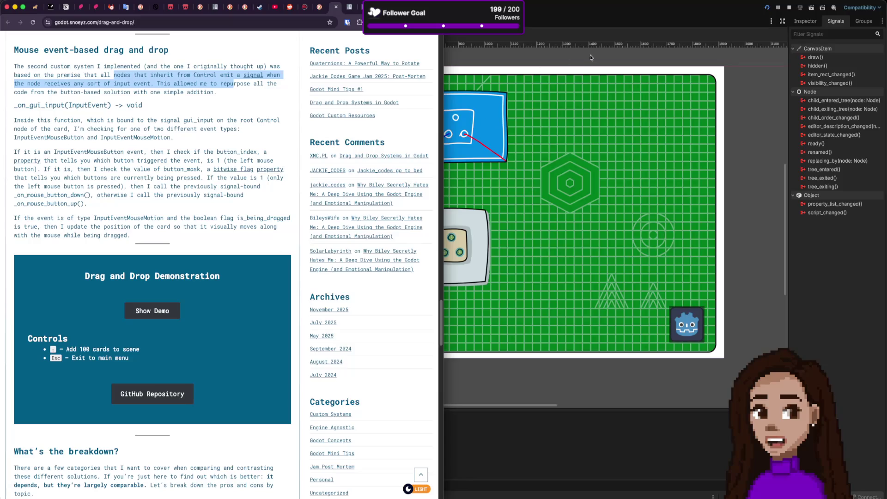
pyautogui.press('super+Tab')
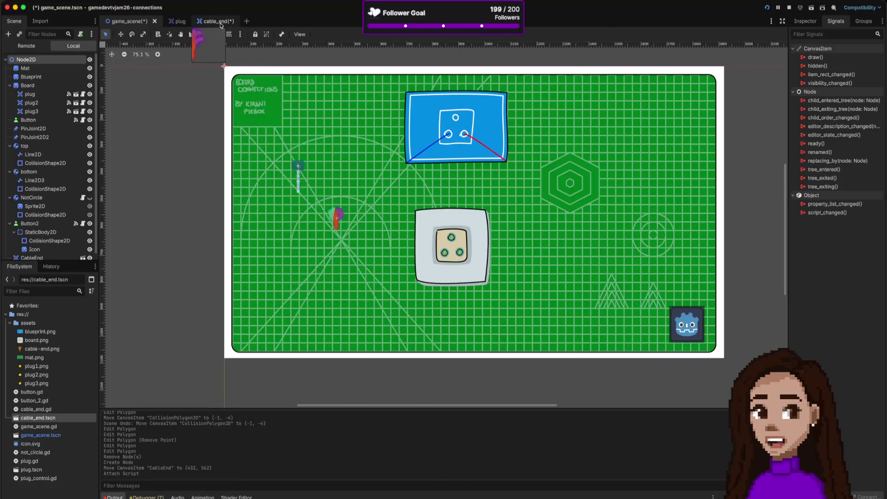
# Step: Add a Control node under CableEnd in cable_end.tscn, moved to (-33, -42) over the sprite
pyautogui.click(216, 22)
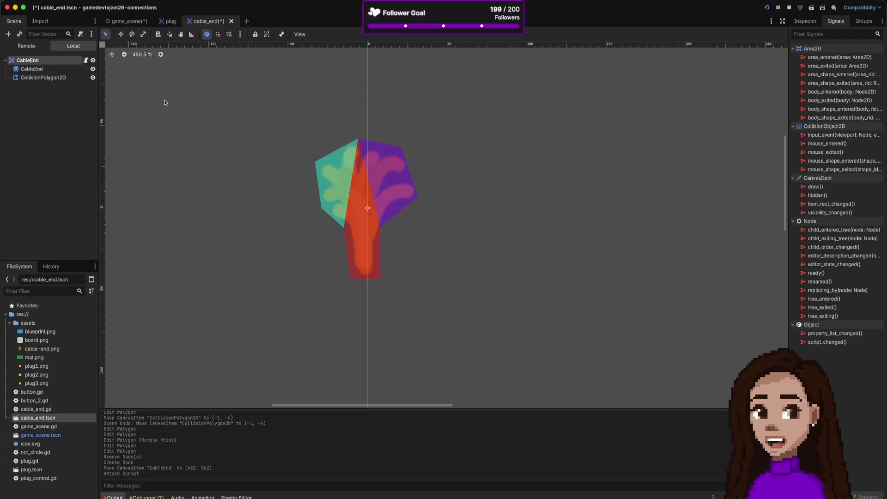
pyautogui.press('super+a')
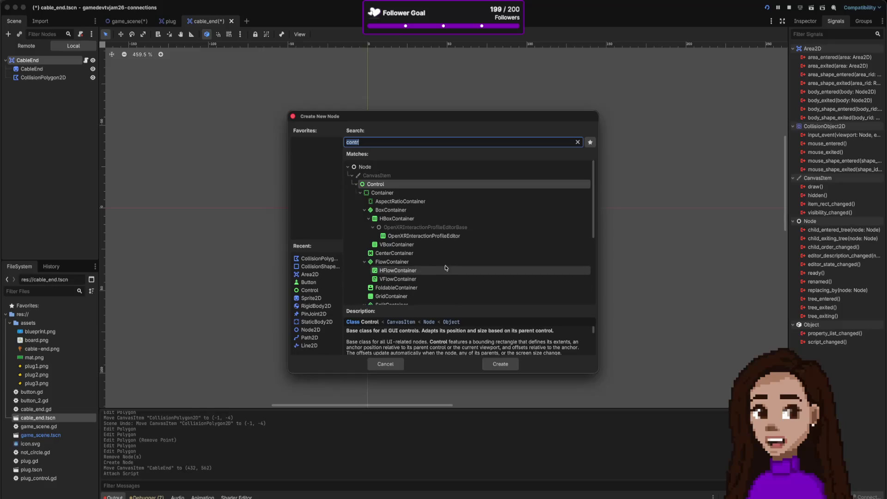
pyautogui.click(385, 186)
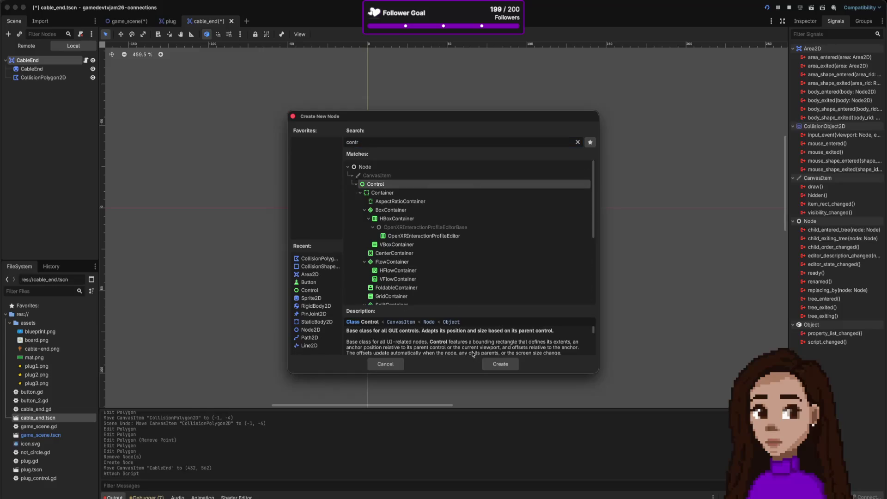
pyautogui.click(494, 364)
pyautogui.moveTo(393, 233)
pyautogui.mouseDown()
pyautogui.moveTo(393, 211)
pyautogui.moveTo(342, 164)
pyautogui.moveTo(327, 162)
pyautogui.mouseUp()
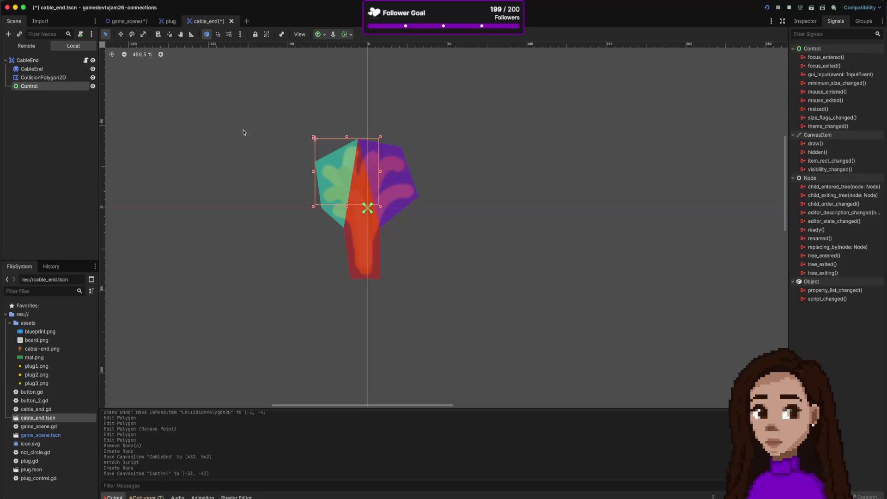
# Step: Resize the Control to 65×85 over the sprite and open the Attach Node Script dialog
pyautogui.moveTo(380, 206); pyautogui.dragTo(420, 281)
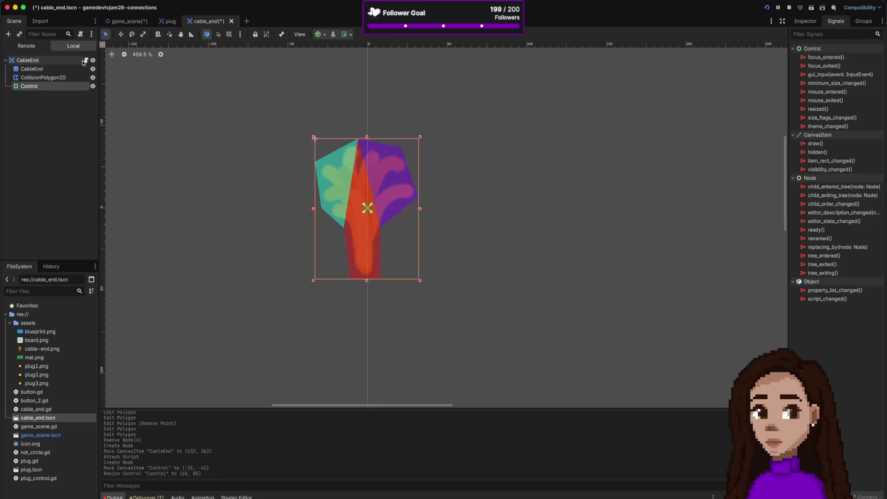
pyautogui.click(81, 34)
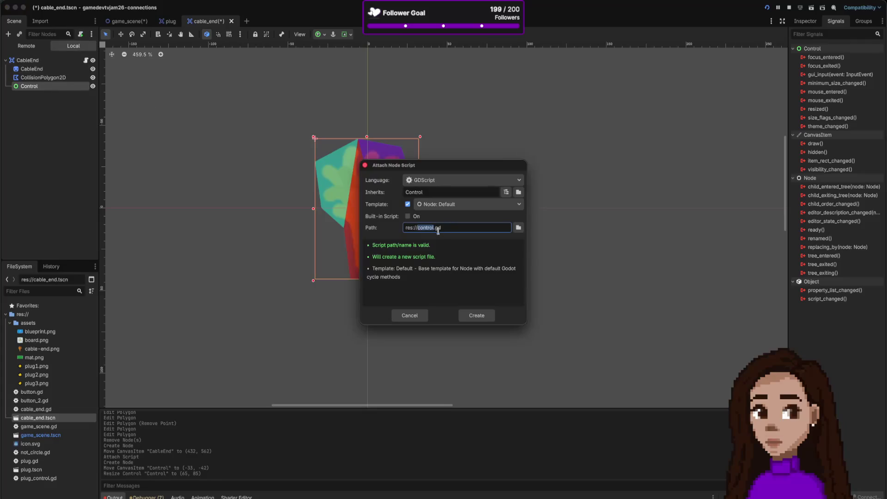
# Step: Create the Control's script as res://cable_end_control.gd, then return to game_scene
pyautogui.press('Left')
pyautogui.write('cable')
pyautogui.write('_end_')
pyautogui.click(477, 315)
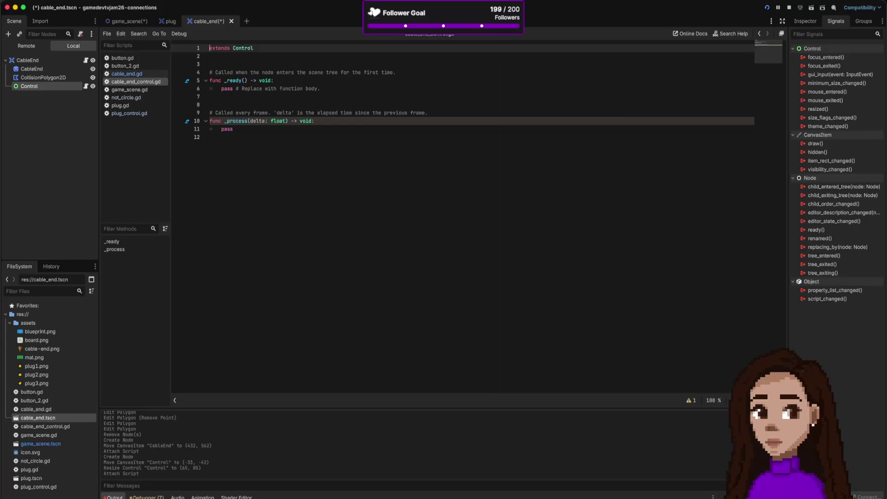
pyautogui.press('super+Tab')
pyautogui.click(149, 21)
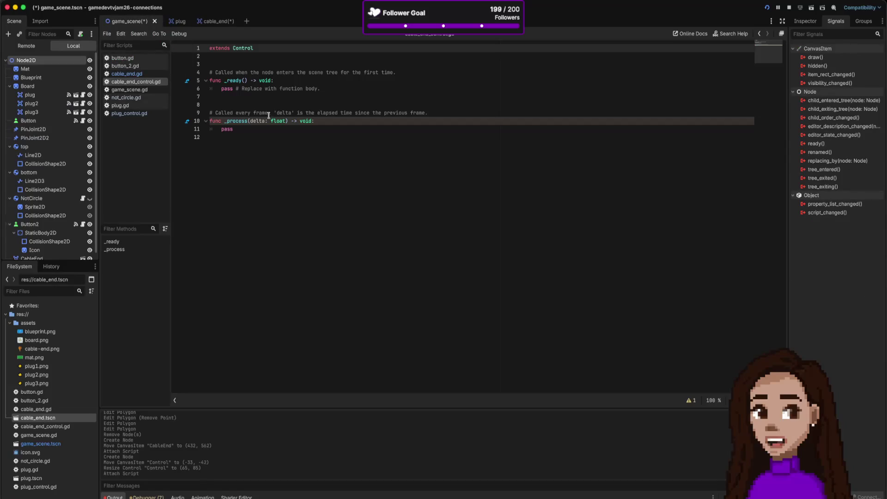
# Step: Search for an Area2D node in game_scene, cancel without adding it, and return to cable_end
pyautogui.hotkey('ctrl', 'a')
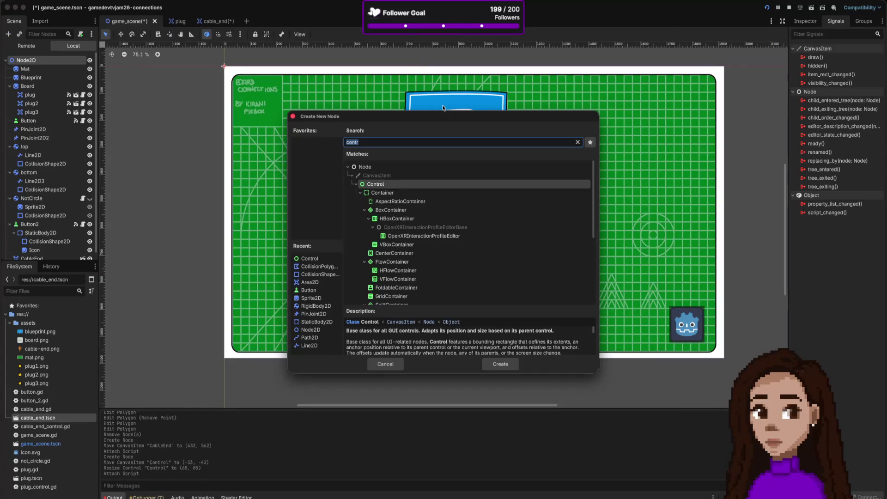
pyautogui.write('area2d')
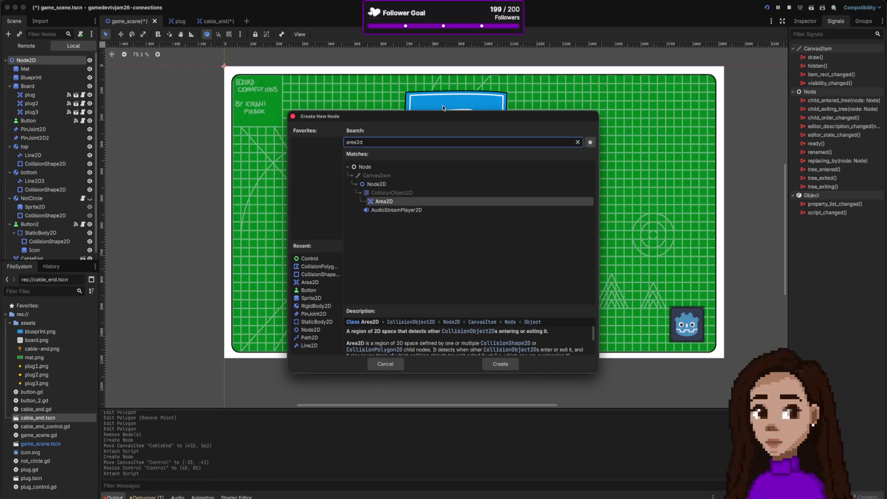
pyautogui.press('Return')
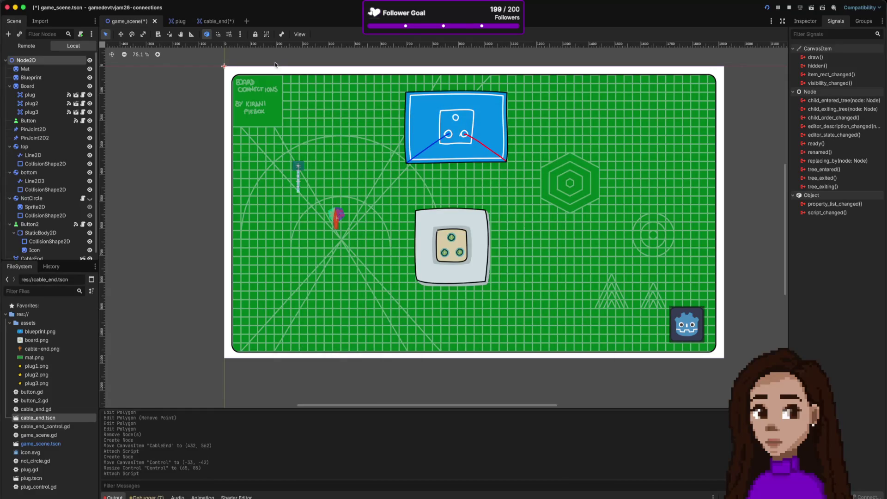
pyautogui.click(213, 22)
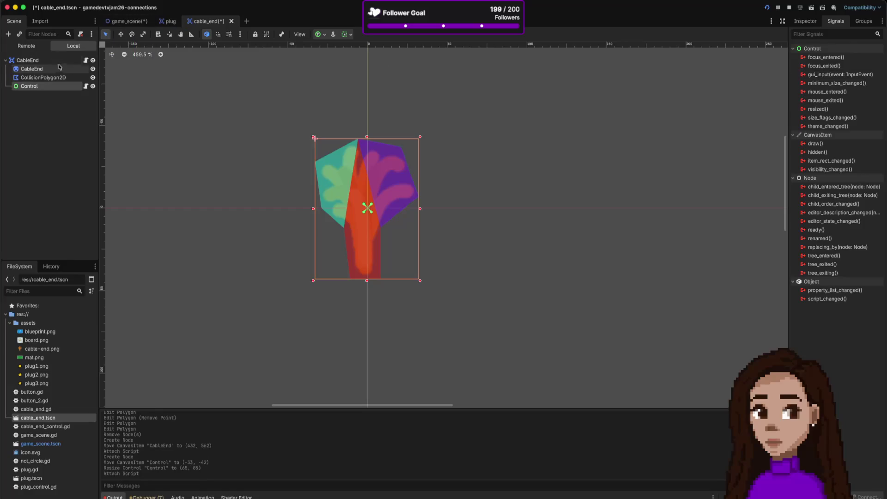
pyautogui.click(28, 60)
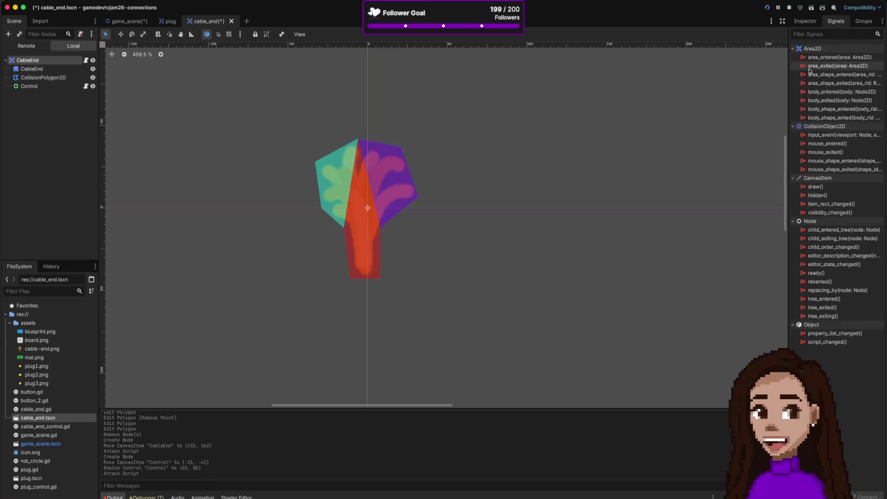
pyautogui.moveTo(806, 69)
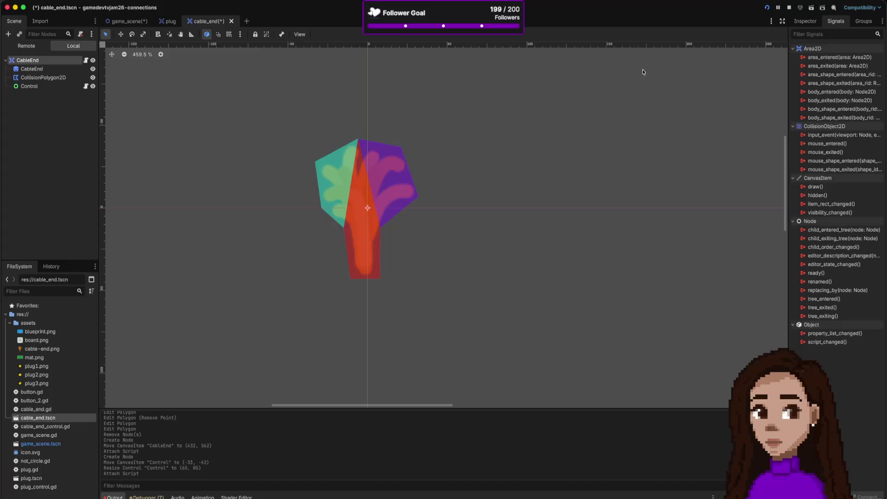
pyautogui.click(51, 88)
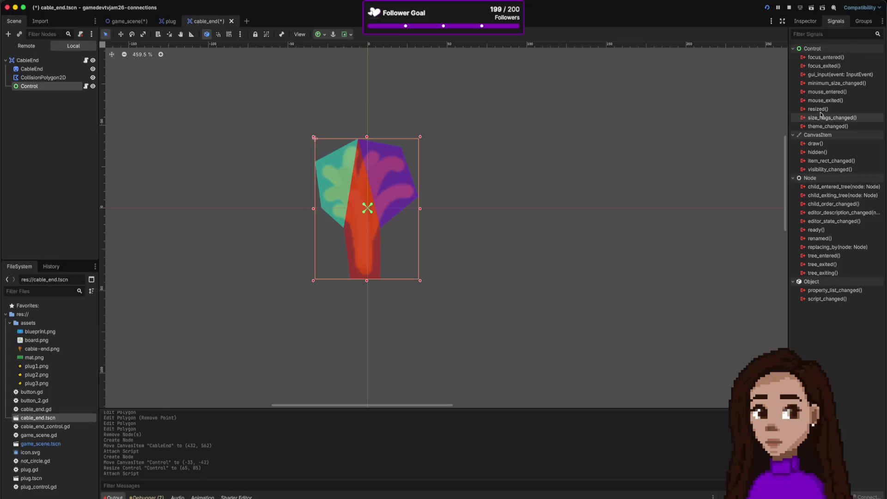
# Step: Connect the Control's gui_input signal to a new _on_gui_input function in its own script
pyautogui.doubleClick(824, 75)
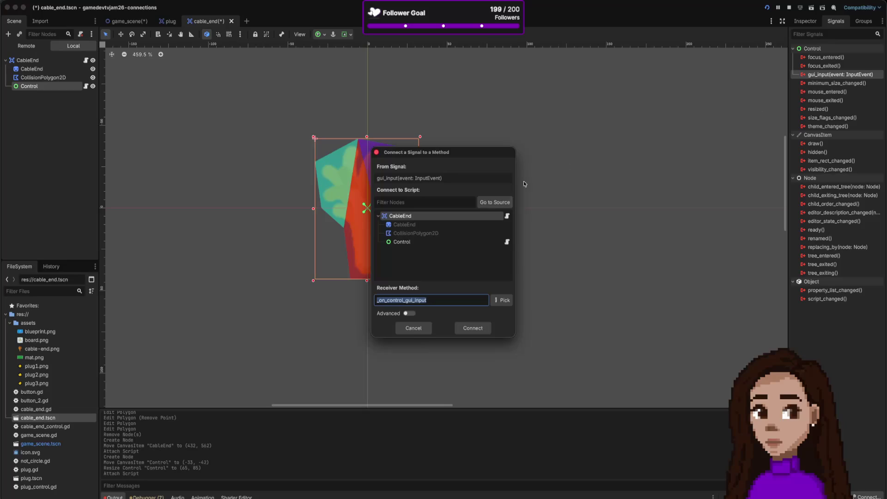
pyautogui.click(416, 242)
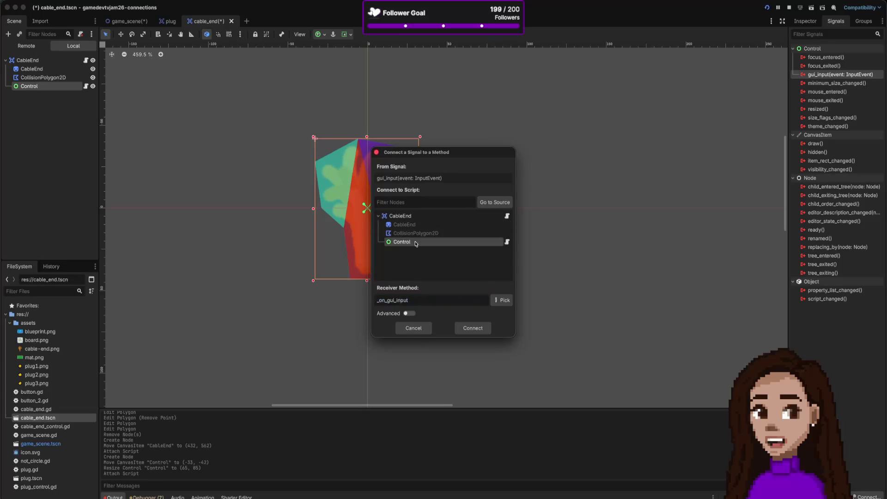
pyautogui.click(466, 329)
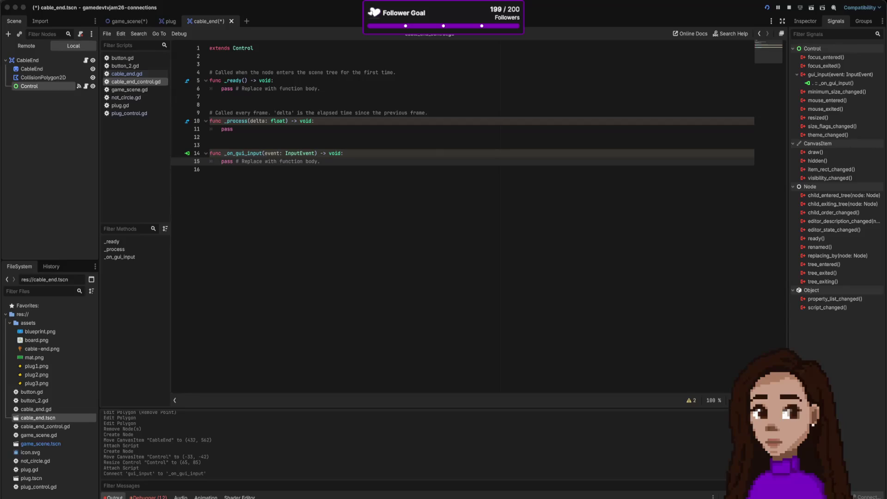
# Step: Switch to cable_end.gd and place the cursor at the end of the script
pyautogui.click(313, 210)
pyautogui.press('Return')
pyautogui.press('Return')
pyautogui.press('BackSpace')
pyautogui.press('BackSpace')
pyautogui.press('BackSpace')
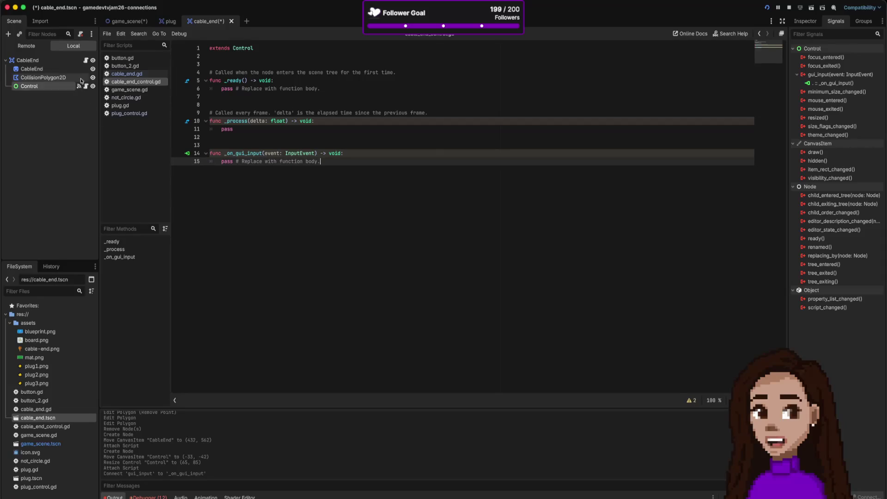
pyautogui.click(85, 61)
pyautogui.click(314, 158)
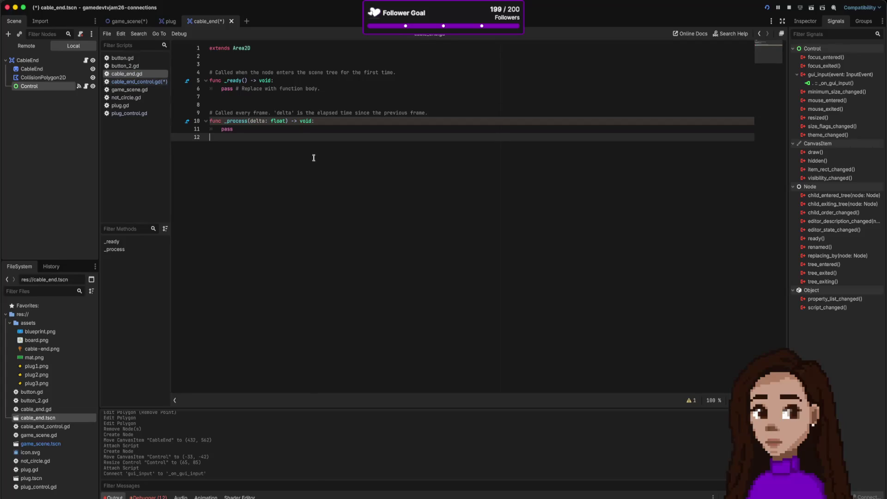
# Step: Append func somethingsomething(): with an indented 'if event ....' line to cable_end.gd
pyautogui.press('Return')
pyautogui.write('func')
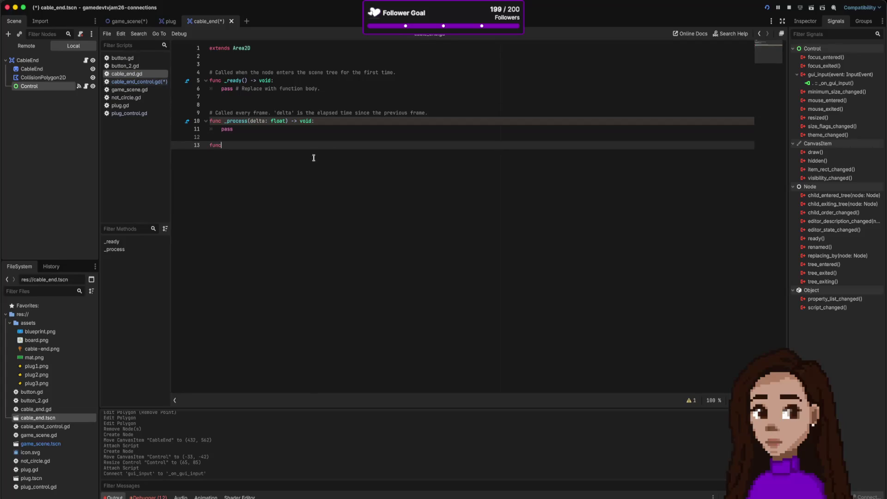
pyautogui.write(' somethingsomething()')
pyautogui.write(':')
pyautogui.press('Return')
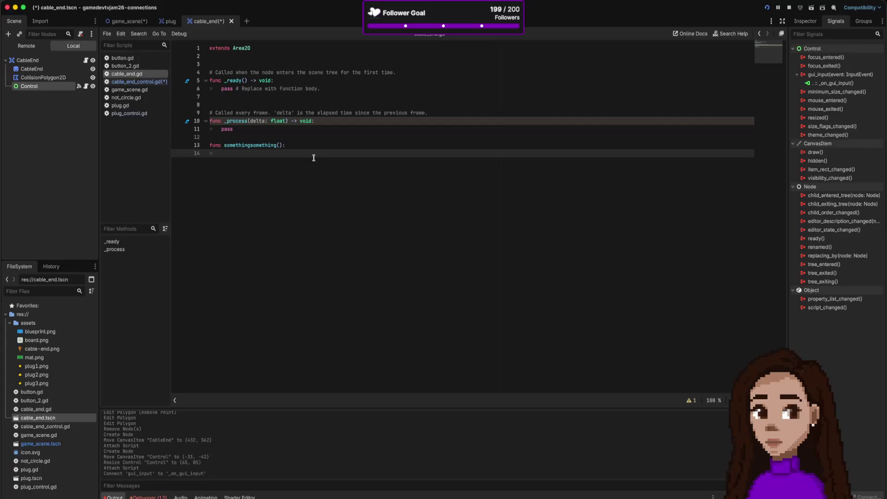
pyautogui.write('if event ....')
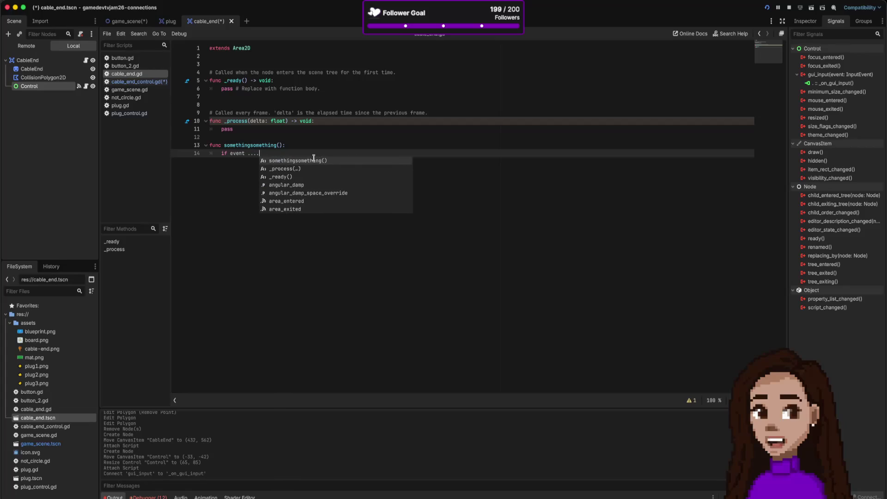
# Step: Select the placeholder function lines, then view the CableEnd root's input_event signal
pyautogui.moveTo(312, 156)
pyautogui.mouseDown()
pyautogui.moveTo(299, 147)
pyautogui.moveTo(210, 145)
pyautogui.mouseUp()
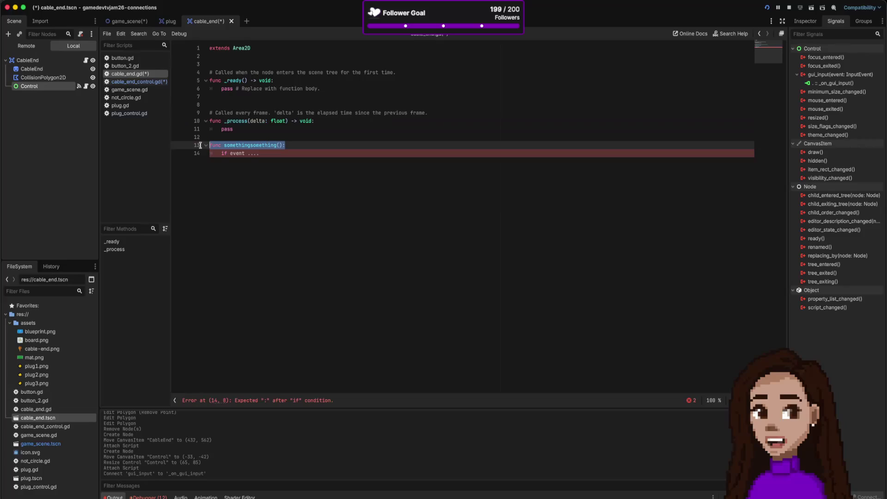
pyautogui.tripleClick(248, 143)
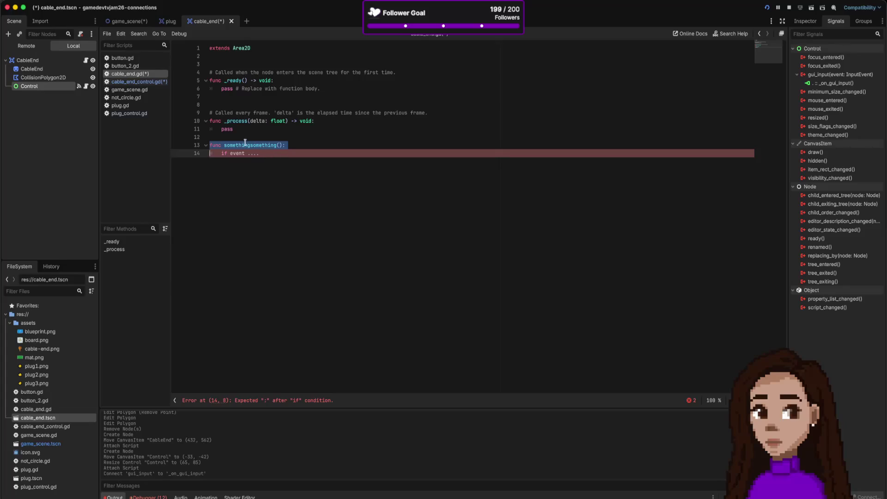
pyautogui.click(46, 60)
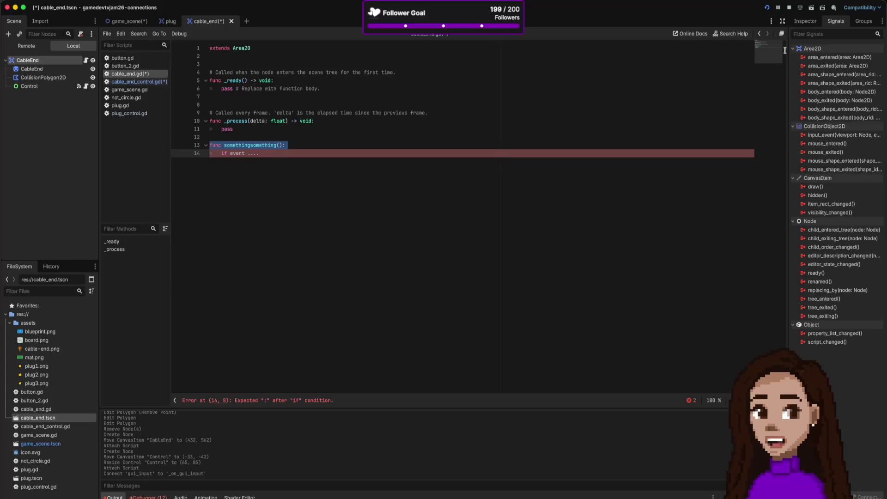
pyautogui.click(818, 138)
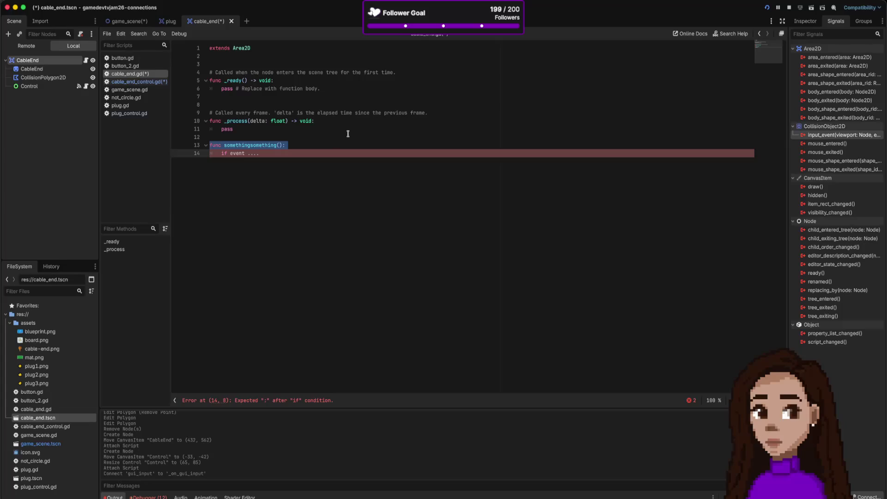
# Step: Delete the Control node from CableEnd, then select the root and its input_event signal
pyautogui.rightClick(49, 87)
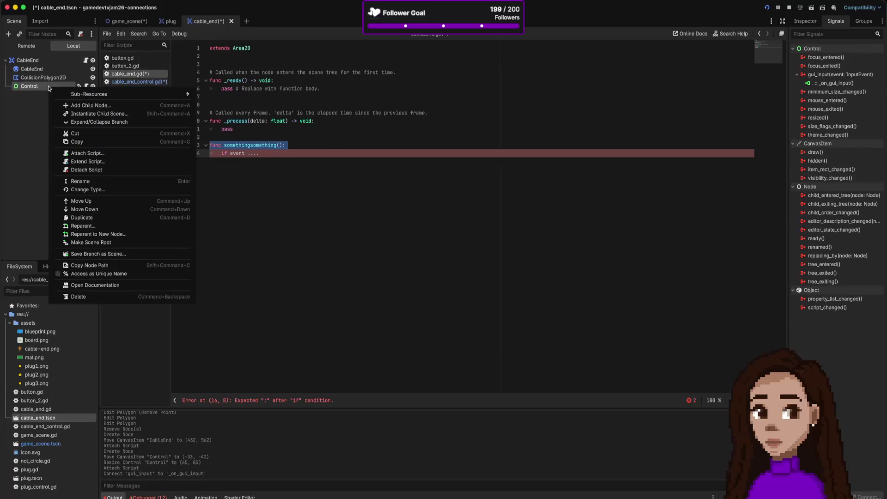
pyautogui.click(115, 297)
pyautogui.click(463, 253)
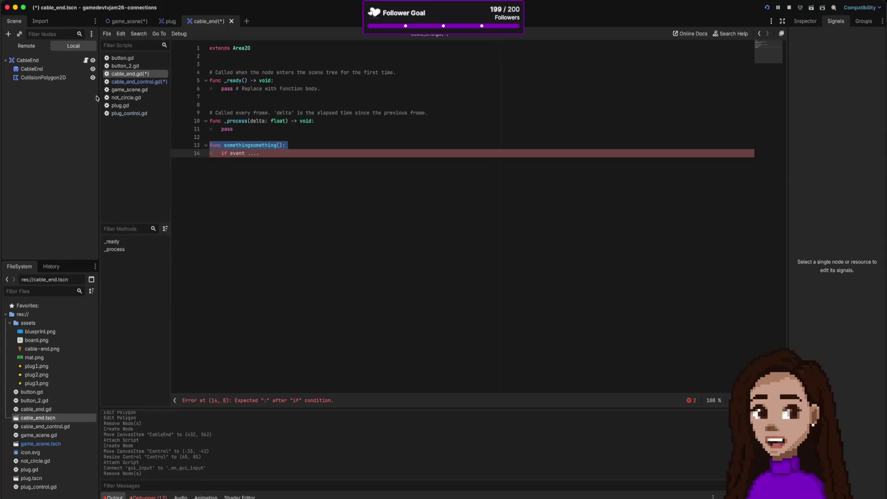
pyautogui.click(43, 77)
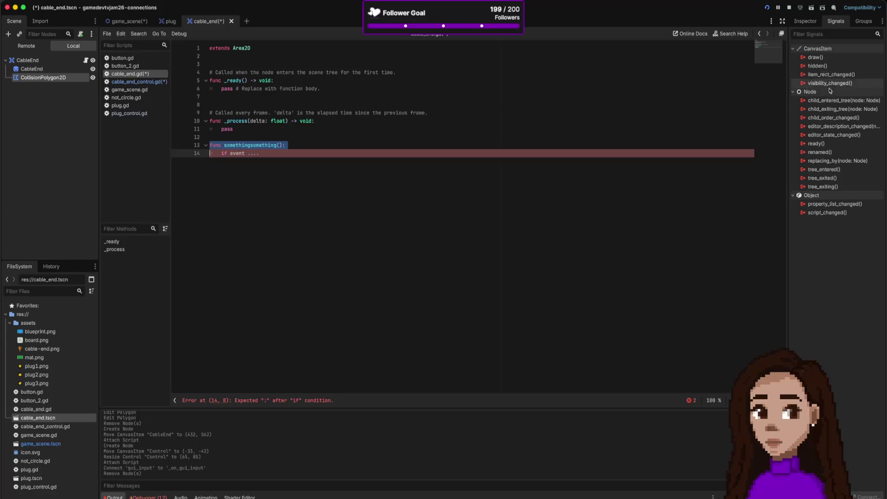
pyautogui.click(28, 60)
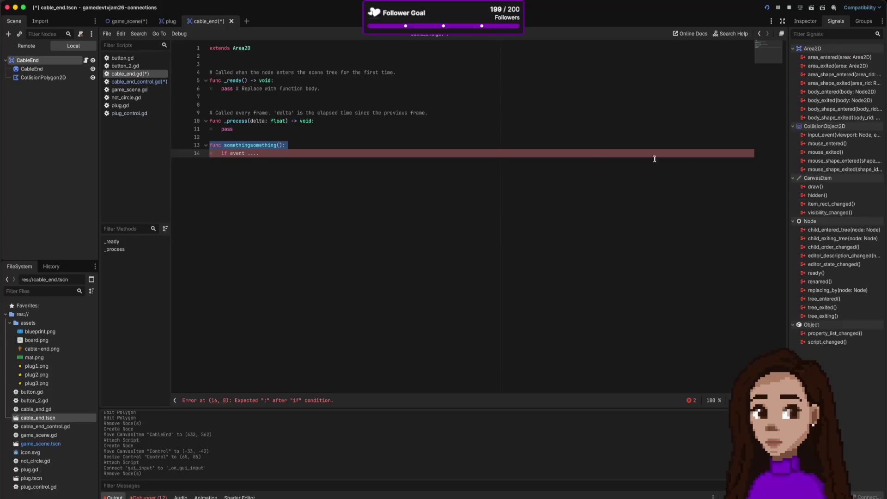
pyautogui.click(837, 135)
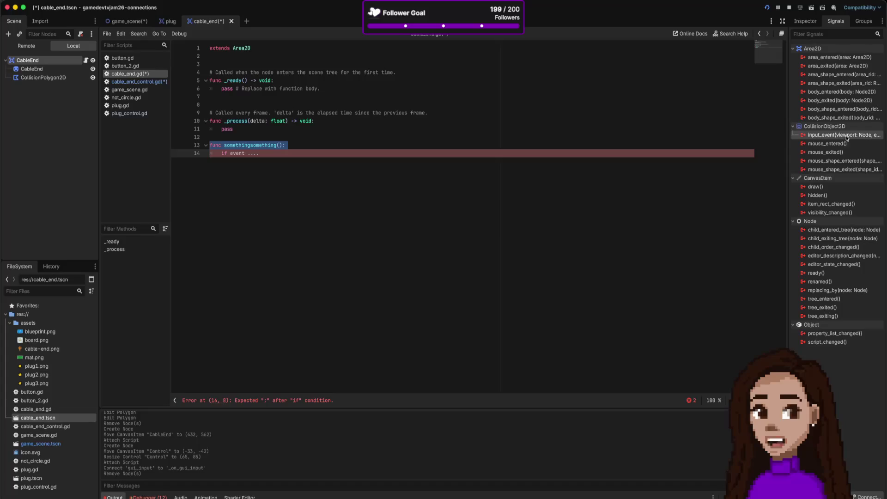
# Step: Connect input_event to a new _on_input_event function and delete the somethingsomething placeholder lines
pyautogui.doubleClick(836, 135)
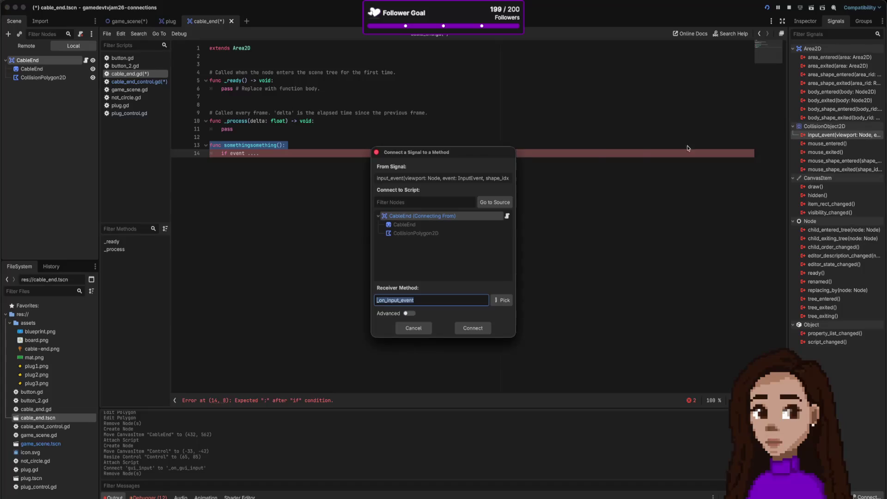
pyautogui.click(474, 328)
pyautogui.click(245, 155)
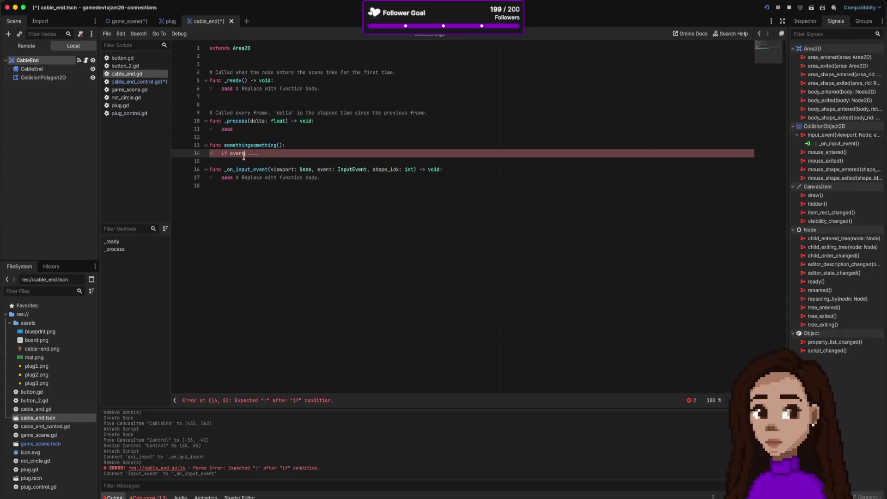
pyautogui.hotkey('shift', 'Up')
pyautogui.hotkey('shift', 'Up')
pyautogui.hotkey('shift', 'Up')
pyautogui.press('BackSpace')
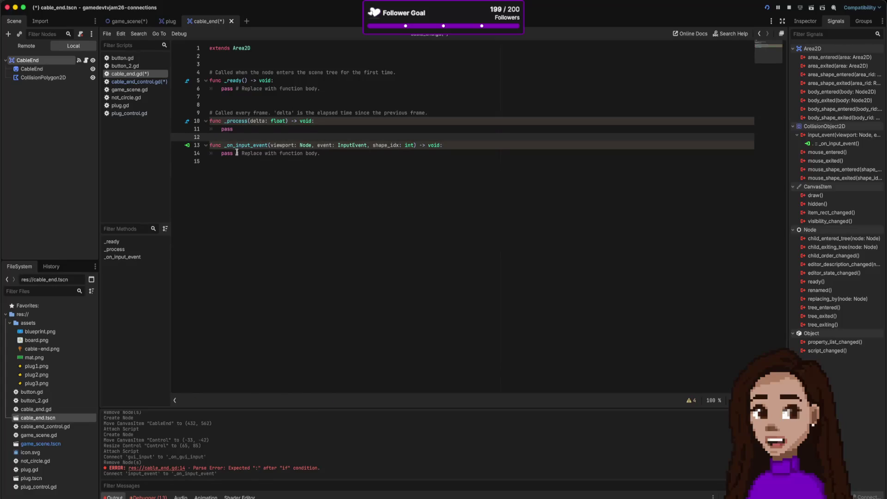
pyautogui.click(223, 153)
pyautogui.keyDown('shift'); pyautogui.click(352, 156); pyautogui.keyUp('shift')
pyautogui.write('p')
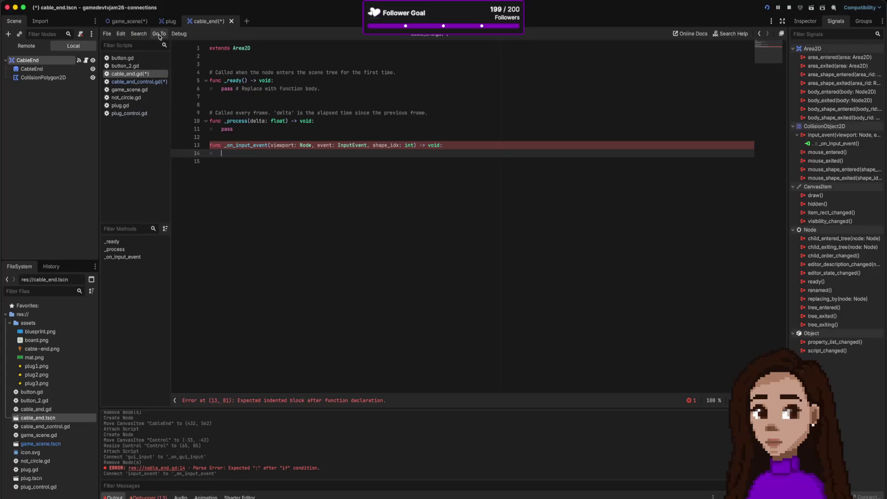
# Step: Copy the is_being_dragged position-following lines 12–13 from button_2.gd and switch to cable_end_control.gd
pyautogui.click(140, 67)
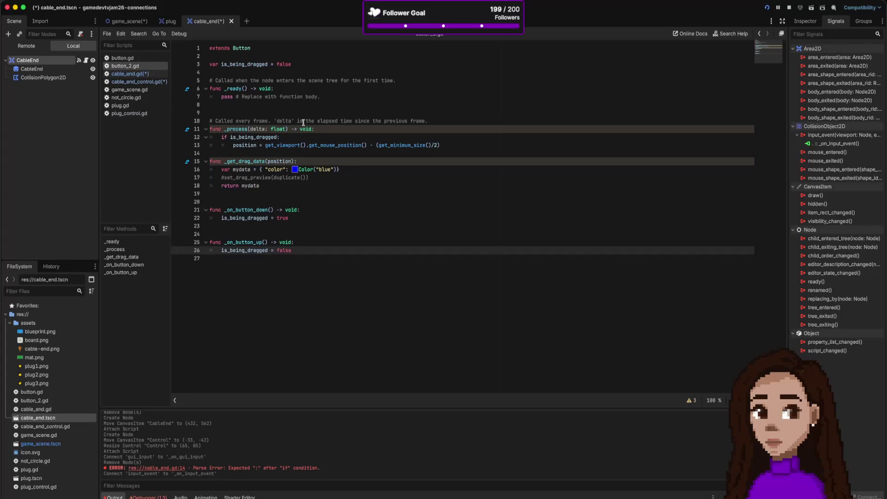
pyautogui.moveTo(456, 147); pyautogui.dragTo(203, 137)
pyautogui.press('cmd+c')
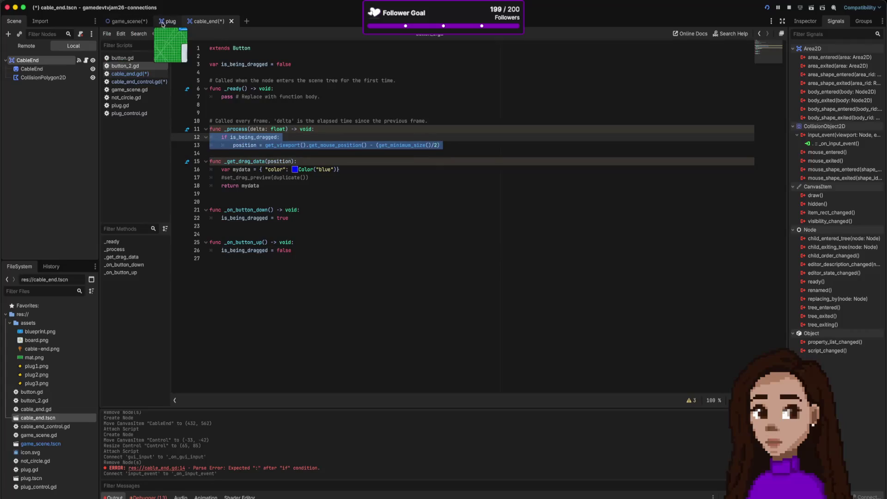
pyautogui.click(131, 82)
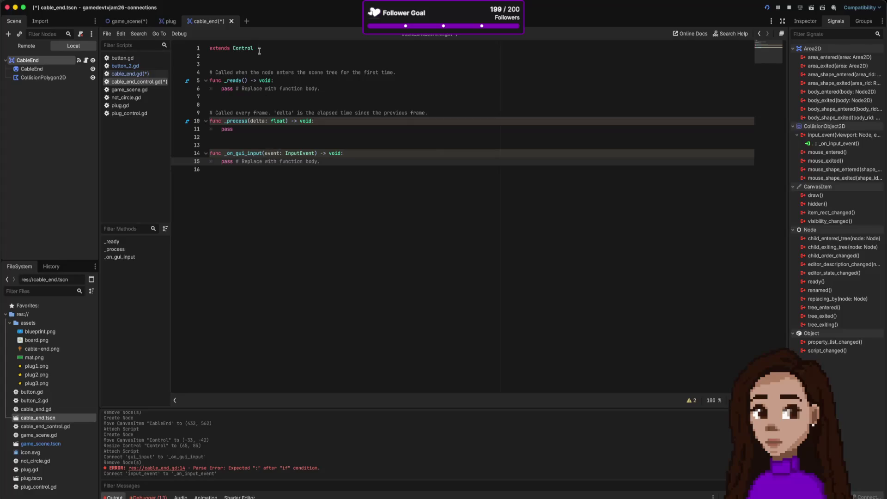
# Step: Close the accidentally created empty scene tab and return to cable_end_control.gd
pyautogui.click(246, 21)
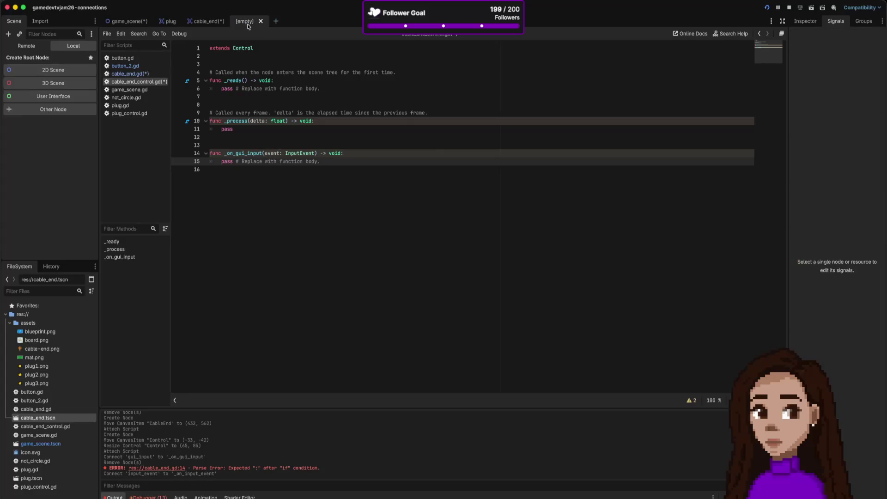
pyautogui.click(133, 73)
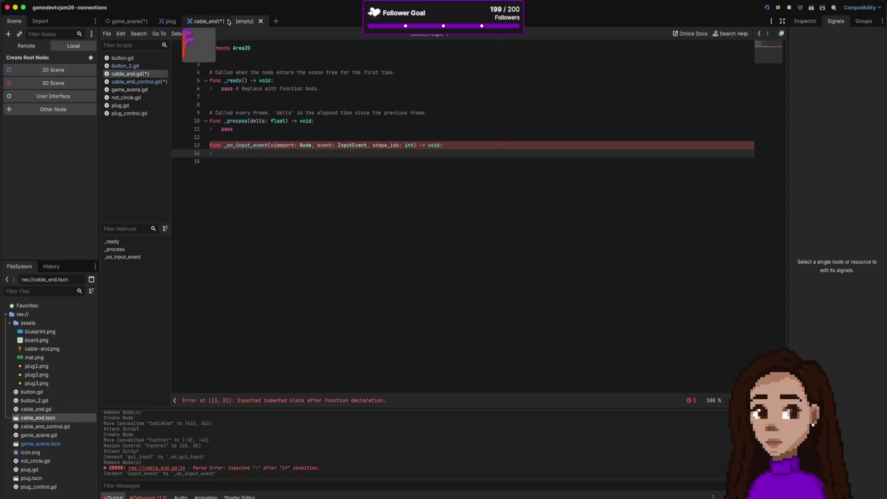
pyautogui.click(146, 82)
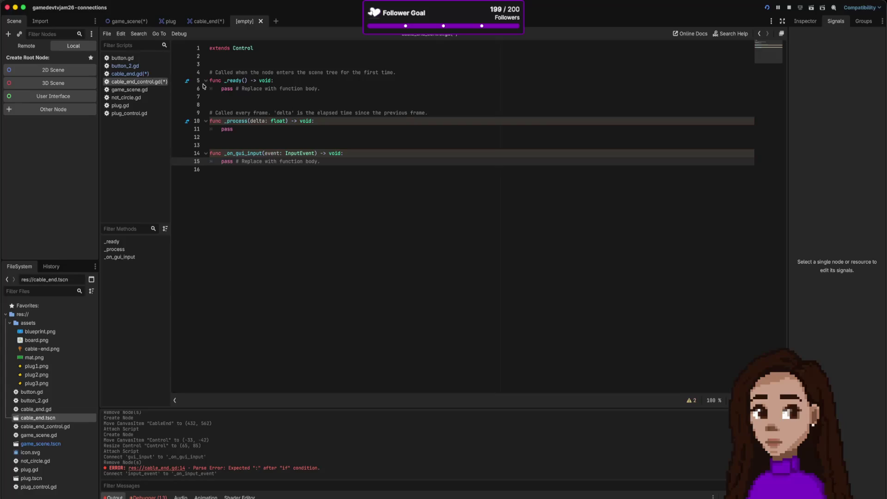
pyautogui.click(294, 81)
pyautogui.click(261, 21)
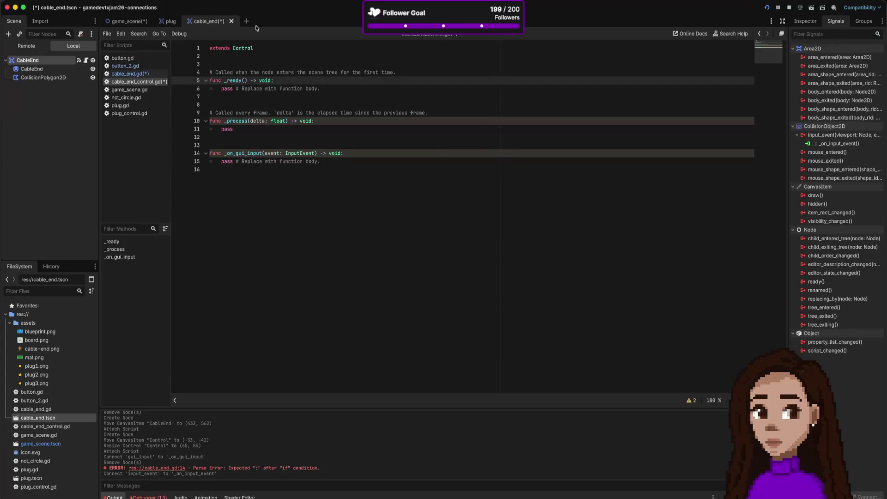
pyautogui.click(258, 120)
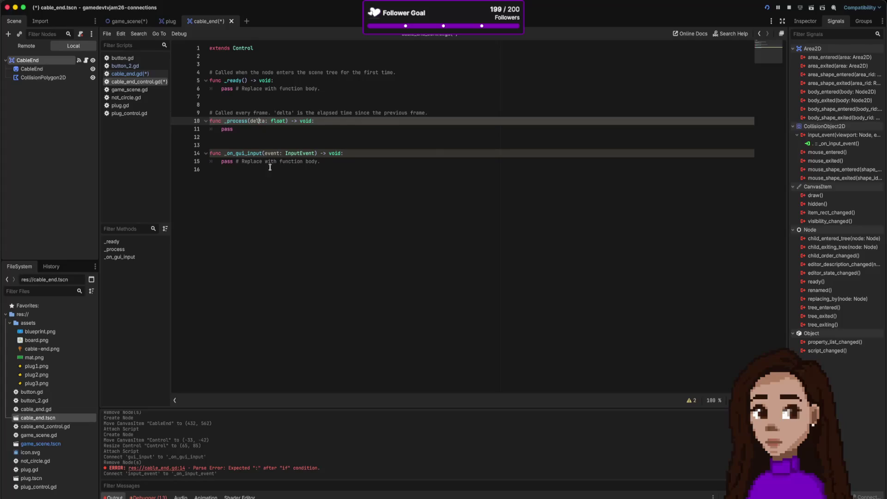
# Step: Paste the drag-following code over pass in _process and fix the if line's indentation
pyautogui.moveTo(237, 128); pyautogui.dragTo(219, 128)
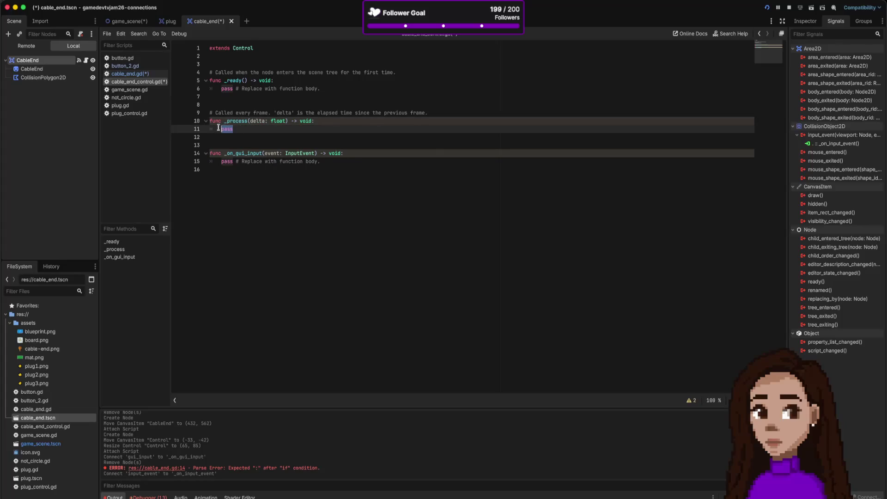
pyautogui.press('cmd+v')
pyautogui.click(233, 130)
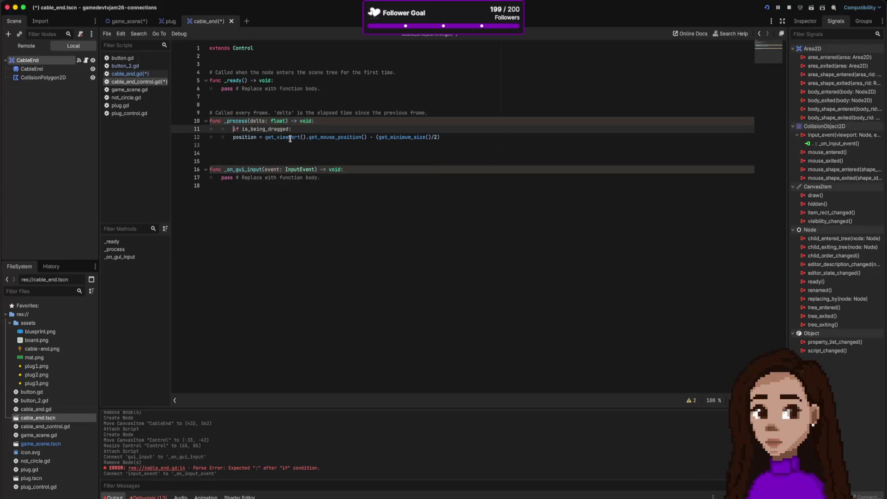
pyautogui.press('BackSpace')
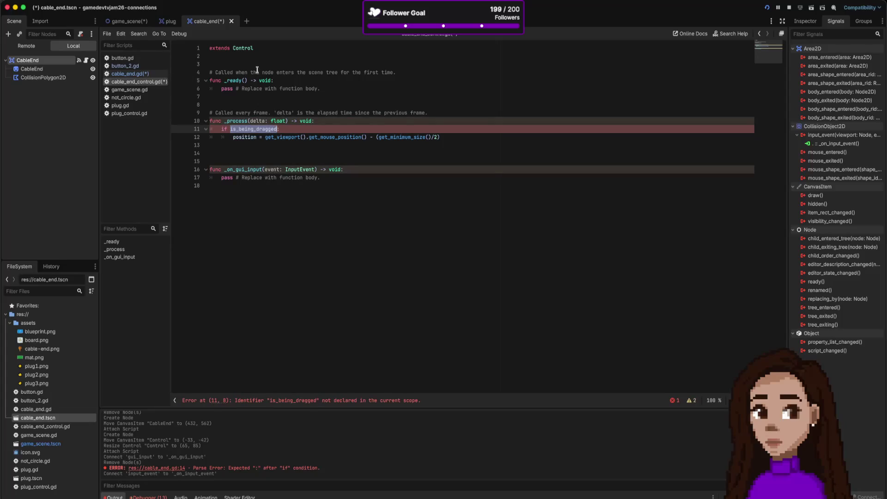
# Step: Declare is_being_dragged = false on the line below extends Control
pyautogui.click(257, 63)
pyautogui.write('is_being_dragged')
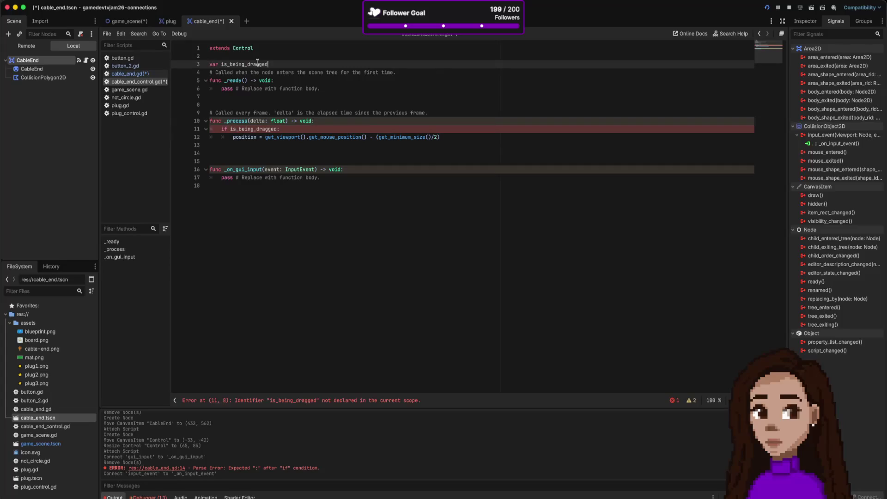
pyautogui.write(' = false')
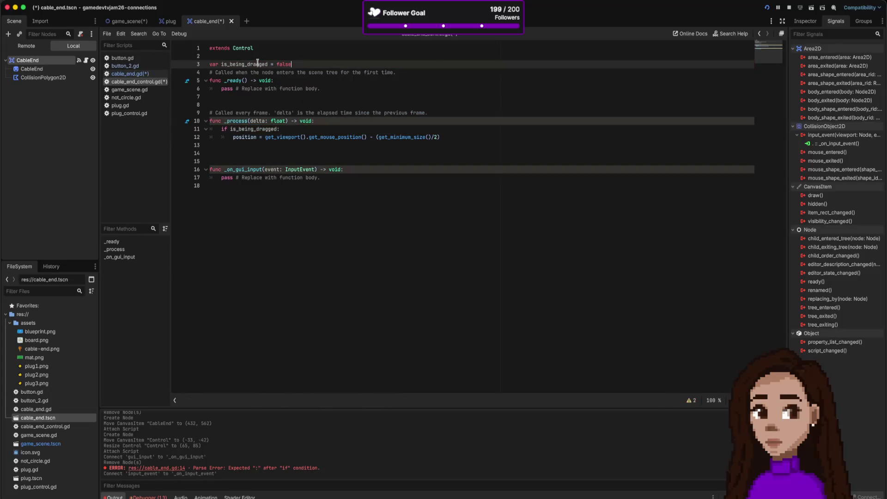
pyautogui.press('Return')
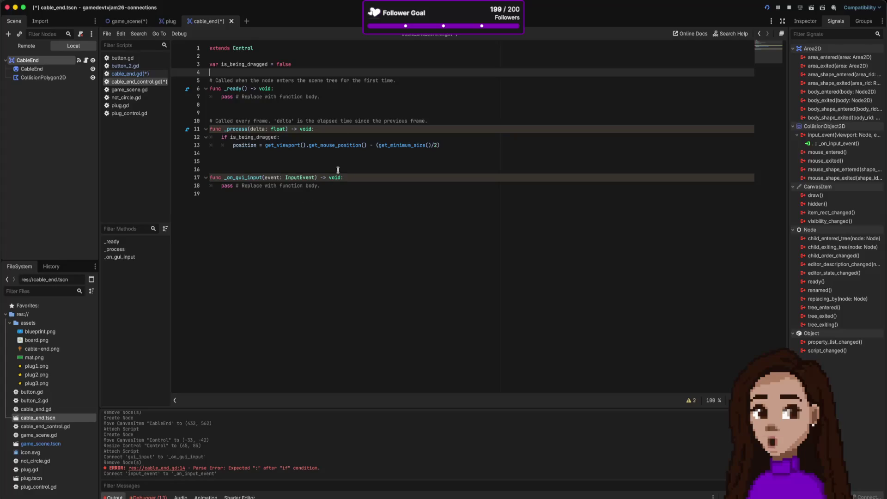
# Step: Delete the _ready, _on_gui_input and _process code, leaving only extends Control
pyautogui.moveTo(292, 107); pyautogui.dragTo(209, 76)
pyautogui.press('BackSpace')
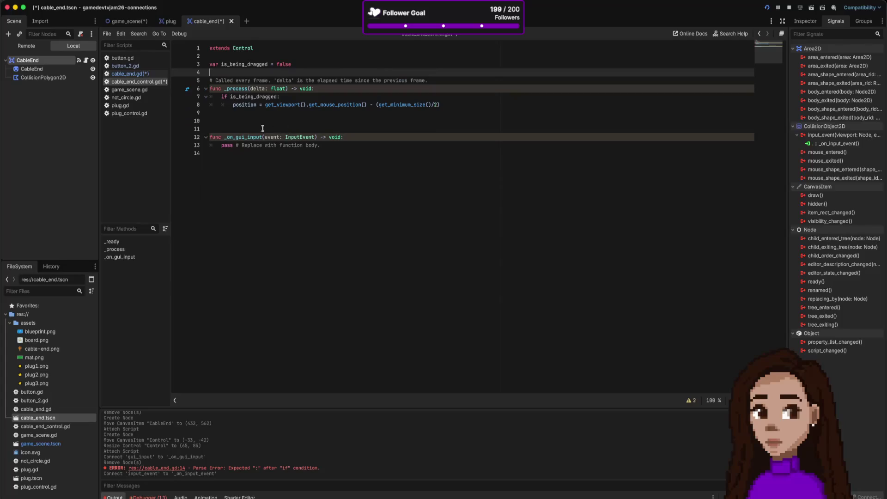
pyautogui.moveTo(252, 118); pyautogui.dragTo(286, 170)
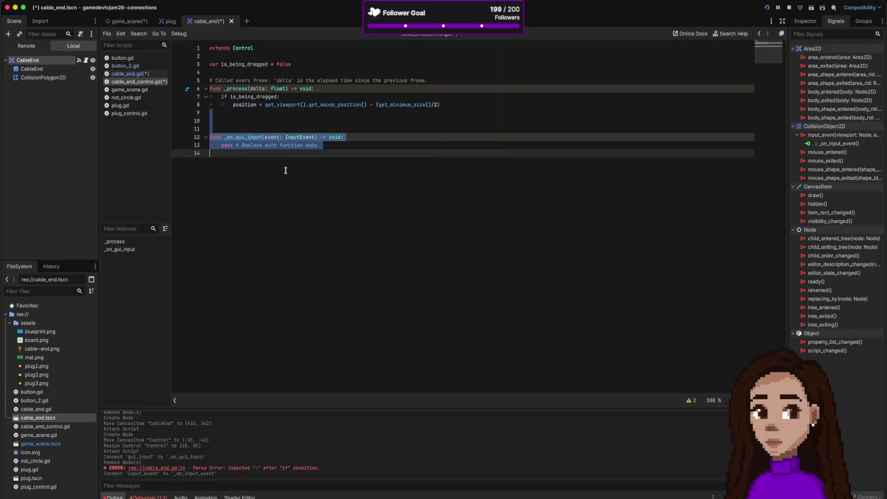
pyautogui.press('BackSpace')
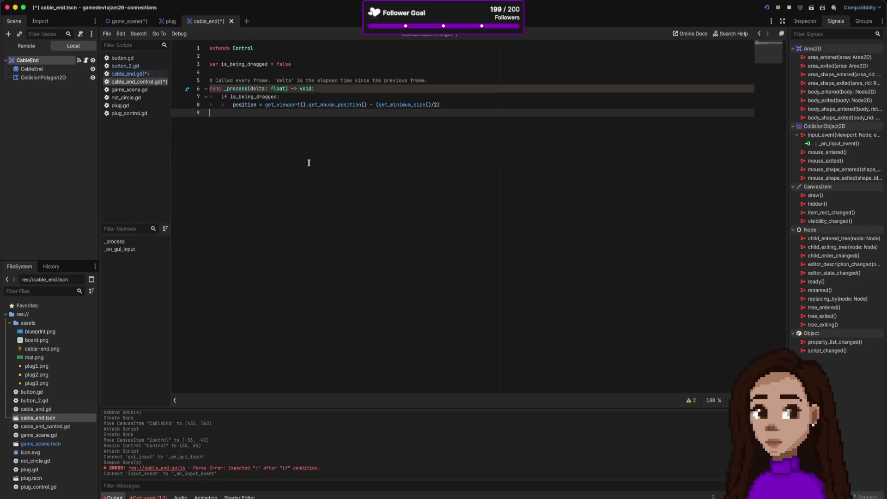
pyautogui.moveTo(457, 107)
pyautogui.mouseDown()
pyautogui.moveTo(212, 90)
pyautogui.moveTo(210, 57)
pyautogui.mouseUp()
pyautogui.hotkey('ctrl', 'c')
pyautogui.press('BackSpace')
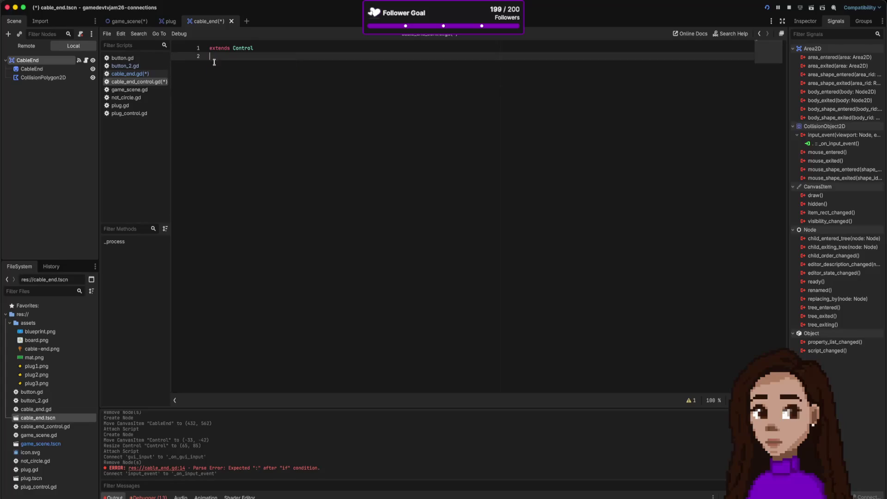
pyautogui.rightClick(139, 86)
# Step: Delete cable_end_control.gd from the FileSystem dock and confirm with Remove
pyautogui.click(167, 178)
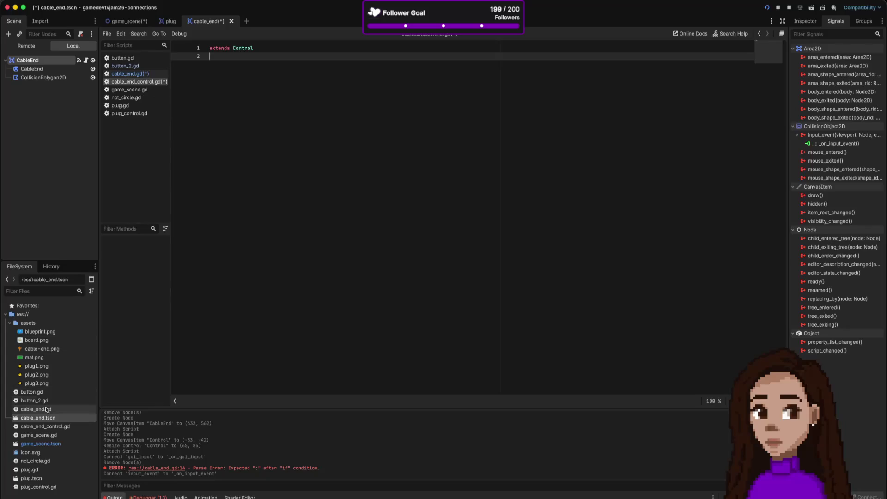
pyautogui.rightClick(59, 427)
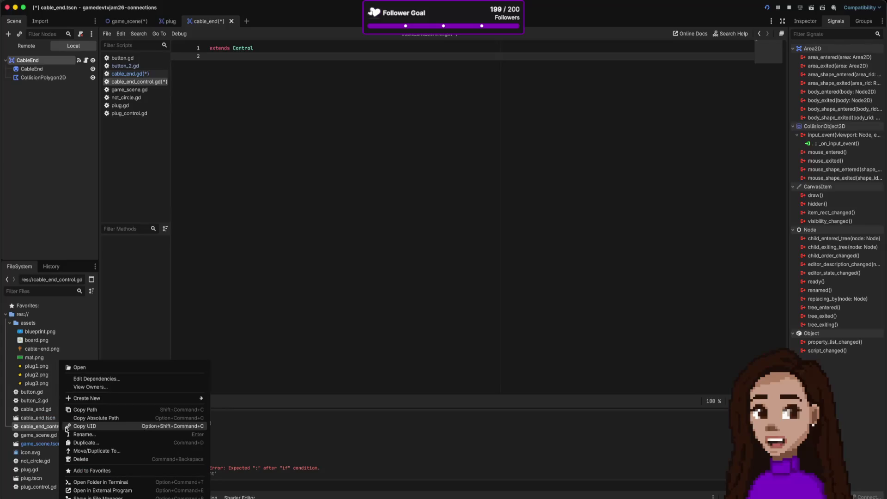
pyautogui.click(159, 458)
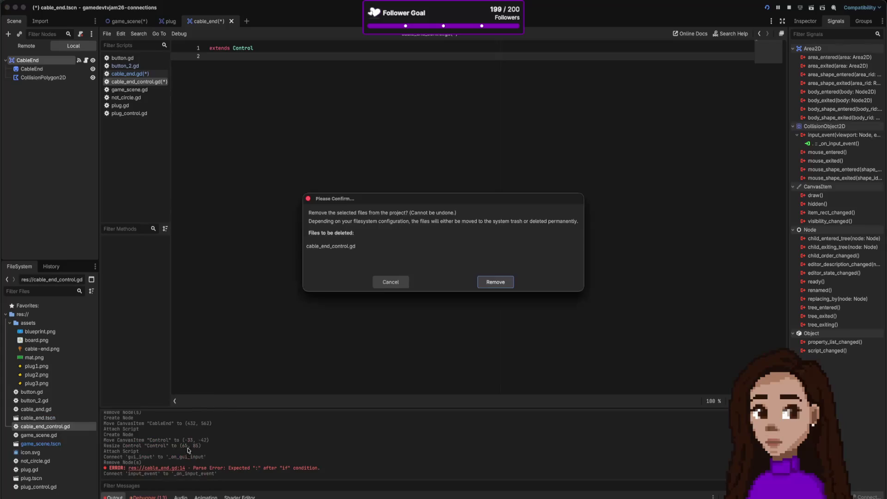
pyautogui.click(489, 282)
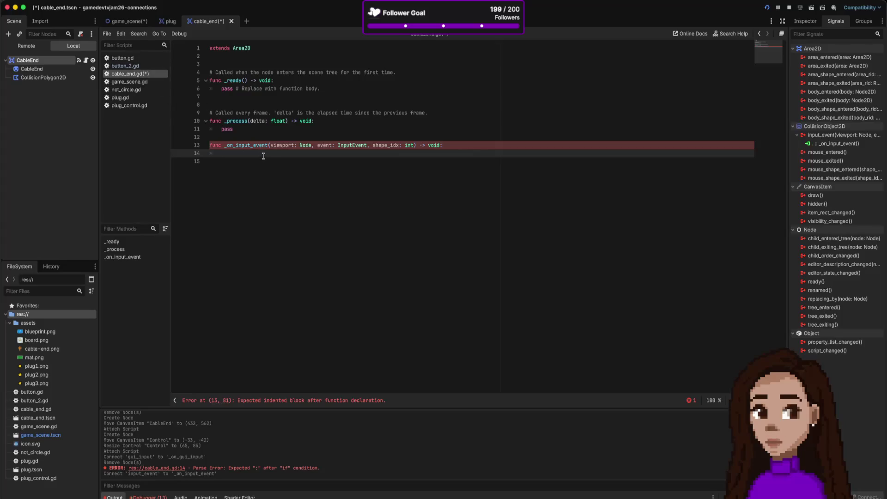
# Step: Paste the drag code over pass in cable_end.gd and move the is_being_dragged declaration to line 3
pyautogui.tripleClick(243, 131)
pyautogui.hotkey('ctrl', 'v')
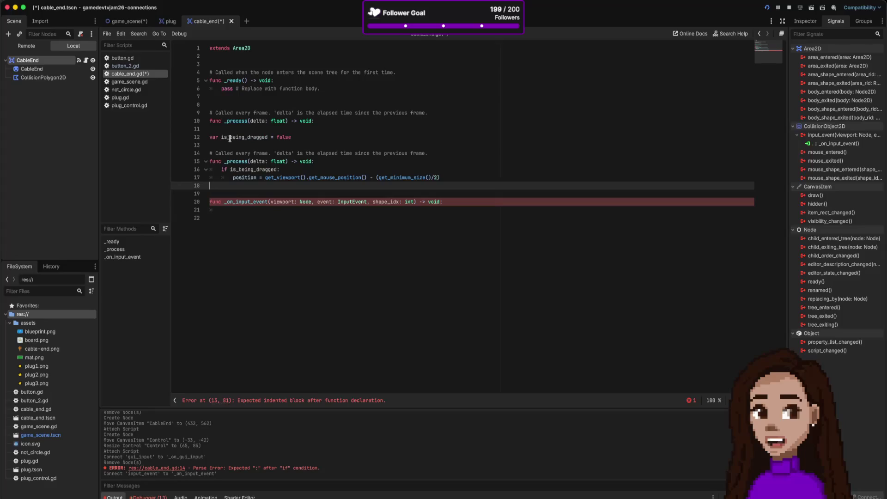
pyautogui.moveTo(307, 139); pyautogui.dragTo(188, 134)
pyautogui.hotkey('ctrl', 'x')
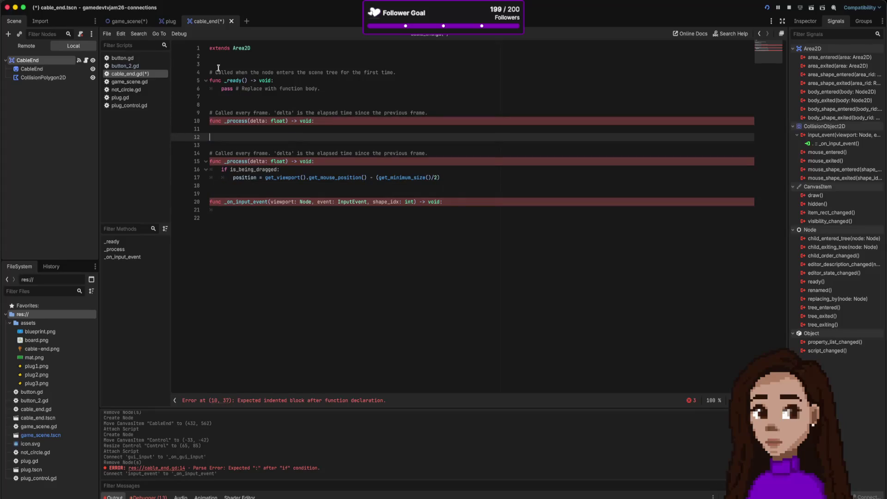
pyautogui.click(252, 65)
pyautogui.hotkey('ctrl', 'v')
pyautogui.press('Return')
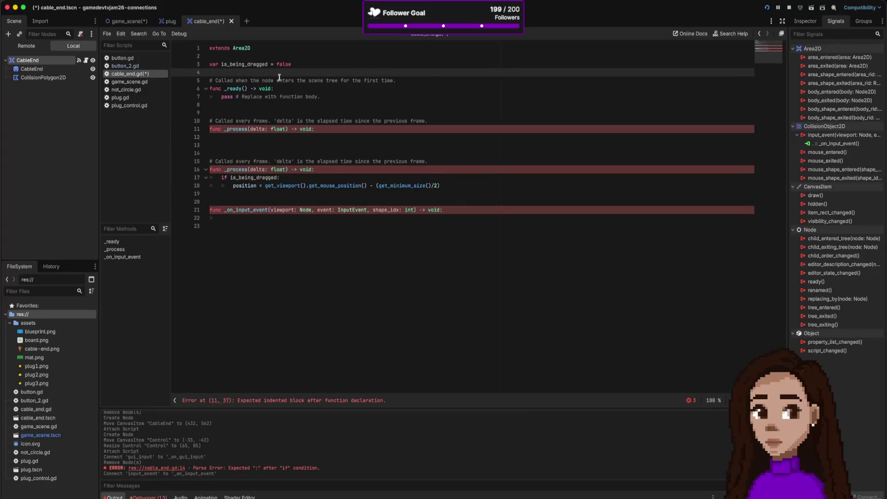
# Step: Remove cable_end.gd's _ready and empty _process functions
pyautogui.keyDown('shift'); pyautogui.click(261, 149); pyautogui.keyUp('shift')
pyautogui.press('BackSpace')
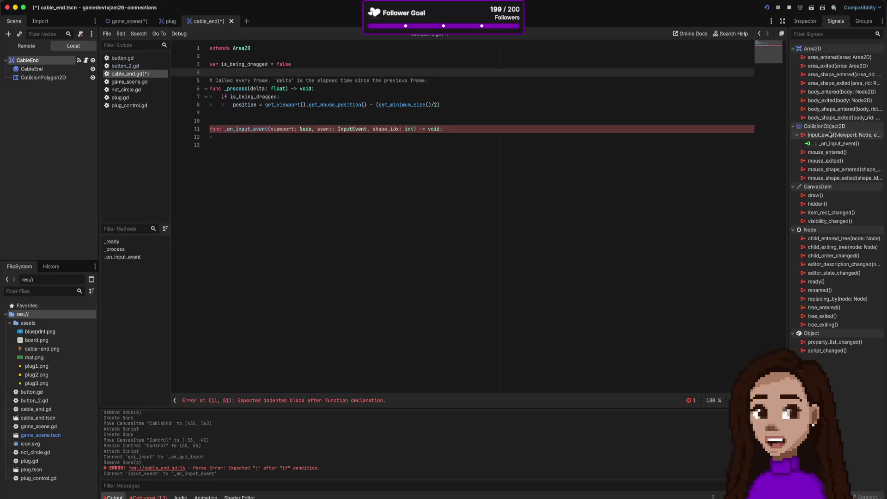
pyautogui.moveTo(825, 138)
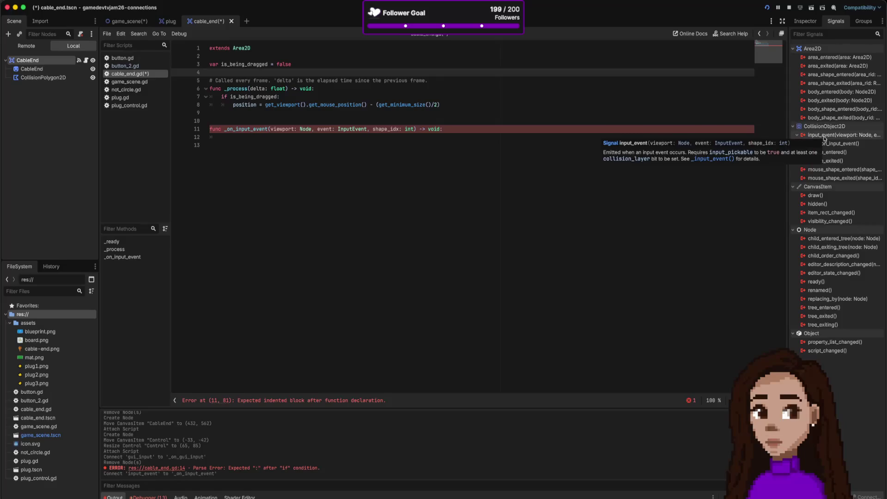
pyautogui.click(257, 111)
# Step: Begin an event.is_action_pressed() call in _on_input_event and browse the suggested ui_ actions
pyautogui.press('Delete')
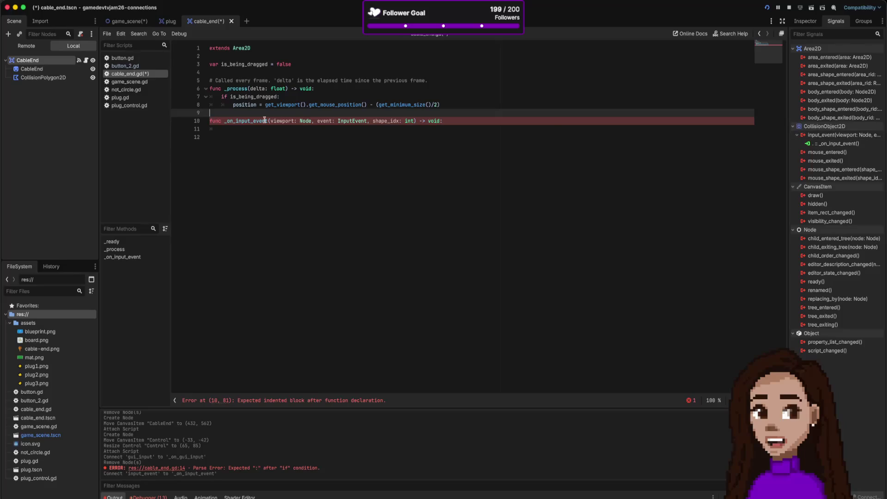
pyautogui.click(480, 122)
pyautogui.press('Return')
pyautogui.write('if event')
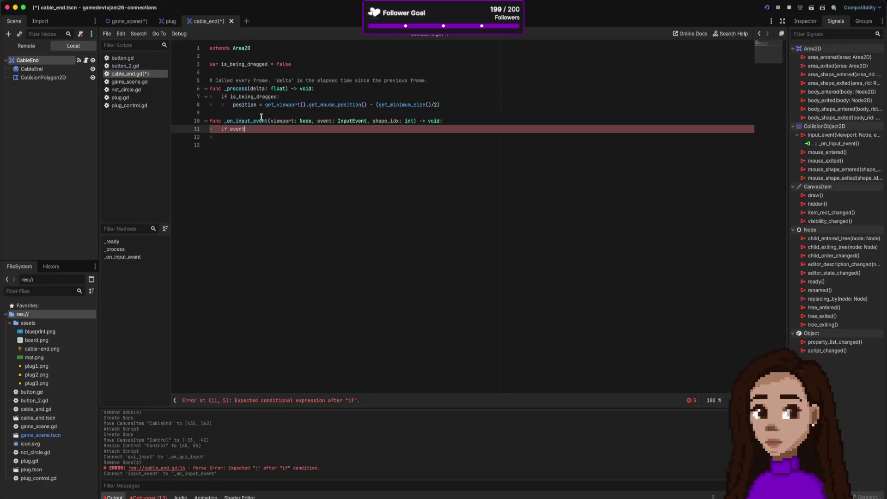
pyautogui.write('.')
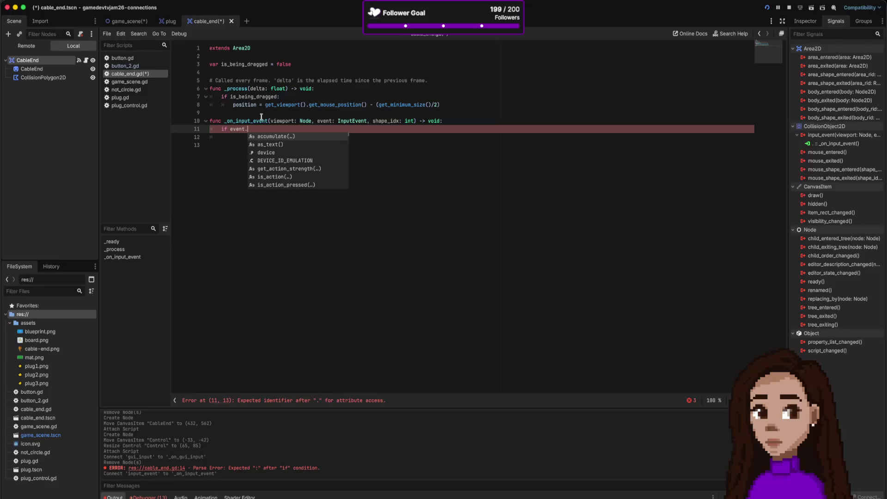
pyautogui.doubleClick(308, 184)
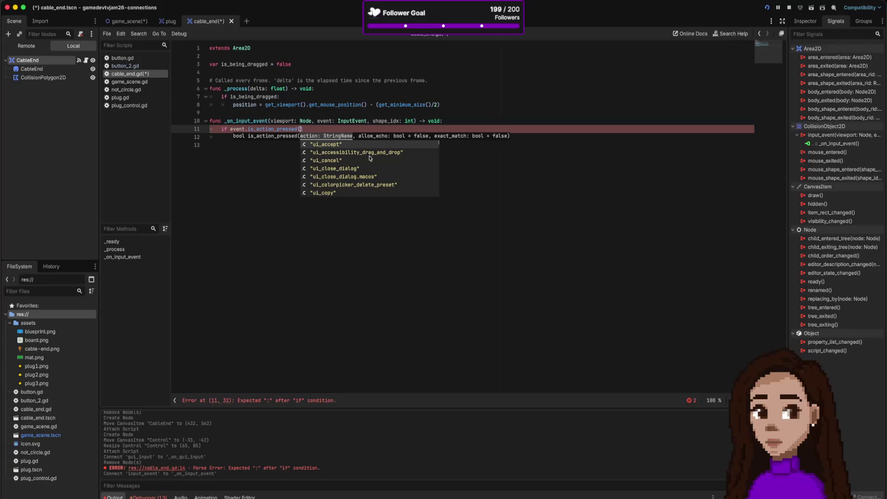
pyautogui.scroll(-10, 360, 161)
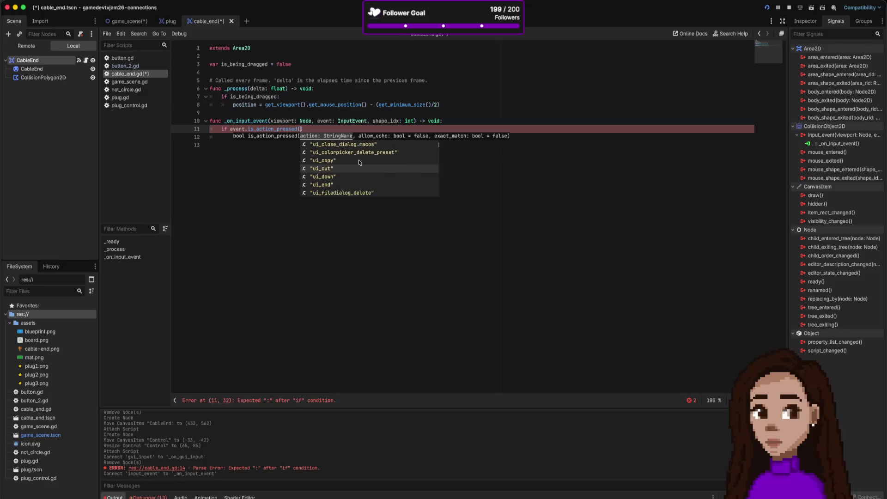
pyautogui.scroll(-8, 360, 162)
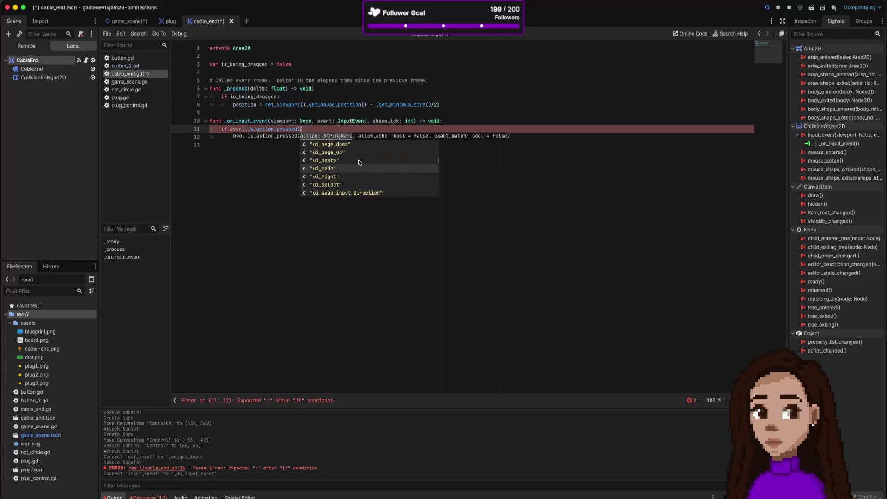
pyautogui.scroll(-15, 359, 162)
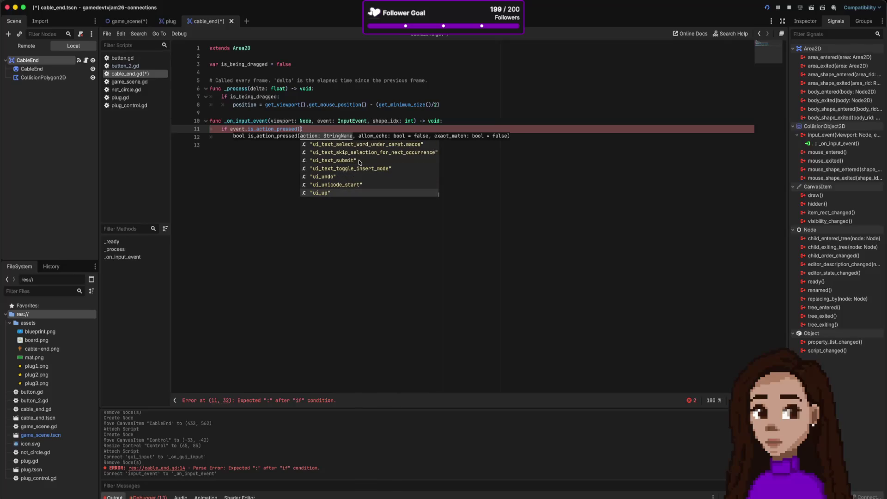
pyautogui.scroll(10, 360, 162)
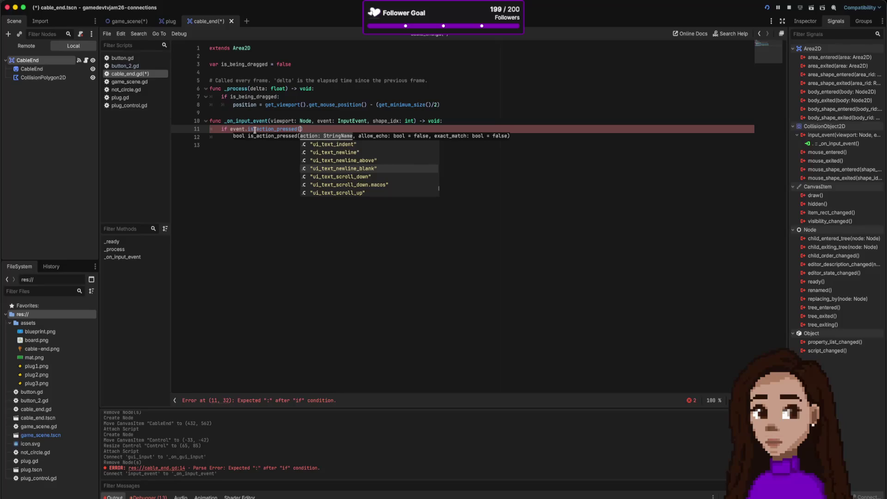
# Step: Replace the call on line 11 with event.is_action_pressed() via autocomplete
pyautogui.moveTo(255, 129); pyautogui.dragTo(341, 128)
pyautogui.press('BackSpace')
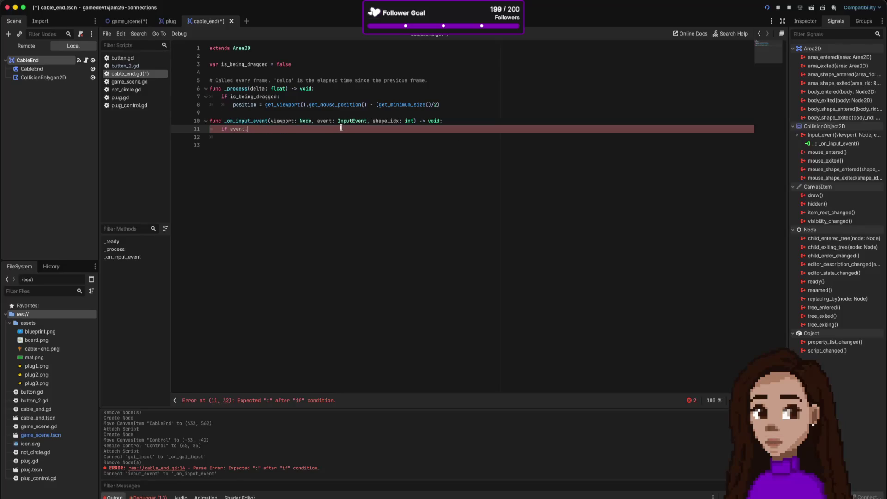
pyautogui.write('.')
pyautogui.scroll(-5, 309, 157)
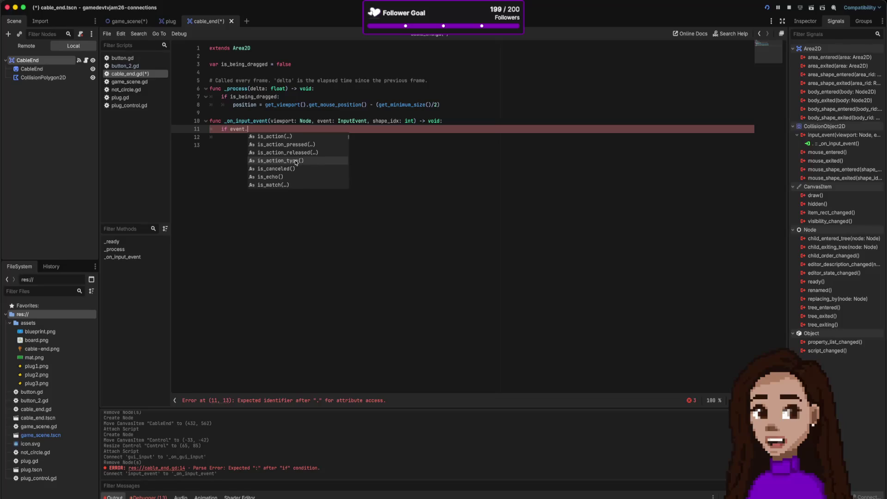
pyautogui.click(303, 160)
pyautogui.press('BackSpace')
pyautogui.press('BackSpace')
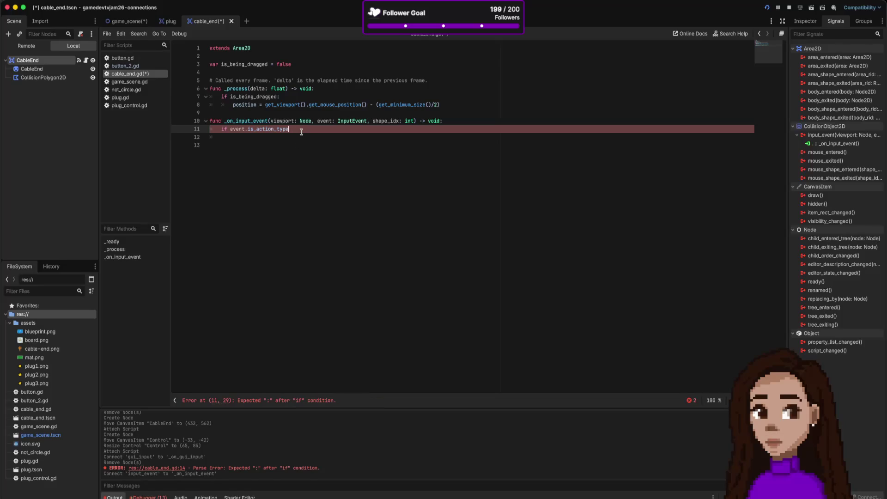
pyautogui.keyDown('shift'); pyautogui.click(245, 129); pyautogui.keyUp('shift')
pyautogui.write('.is')
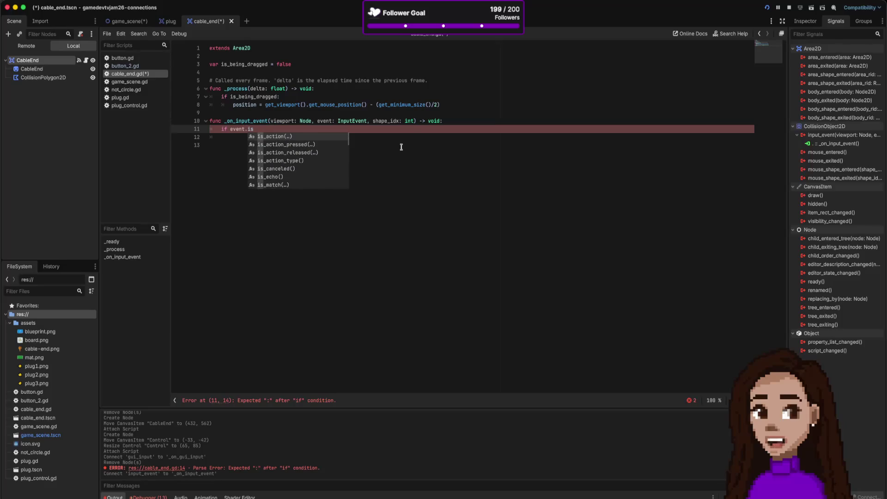
pyautogui.scroll(-1, 302, 168)
pyautogui.scroll(-4, 302, 168)
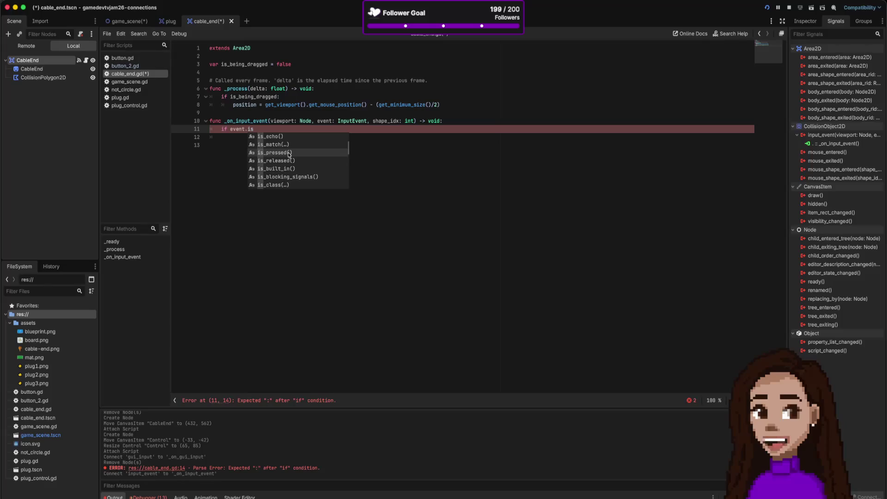
pyautogui.write('_ac')
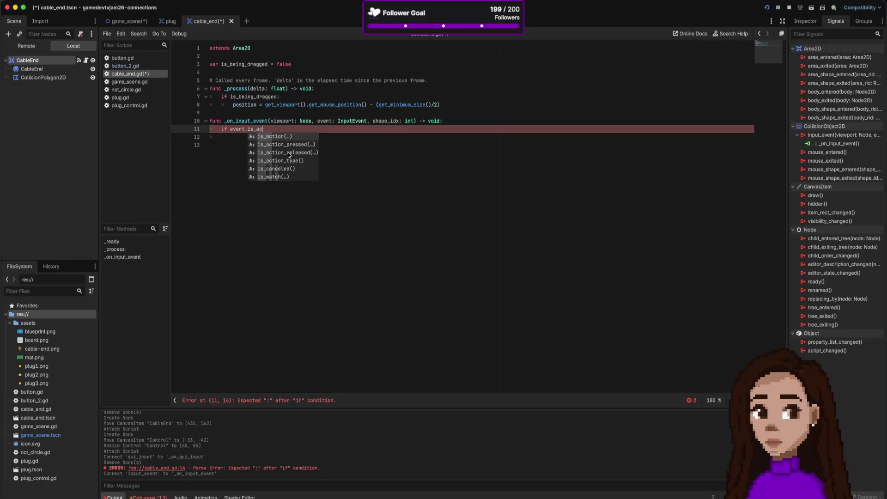
pyautogui.press('Return')
# Step: Leave an empty "" action name inside is_action_pressed and dismiss the suggestions
pyautogui.write('pri')
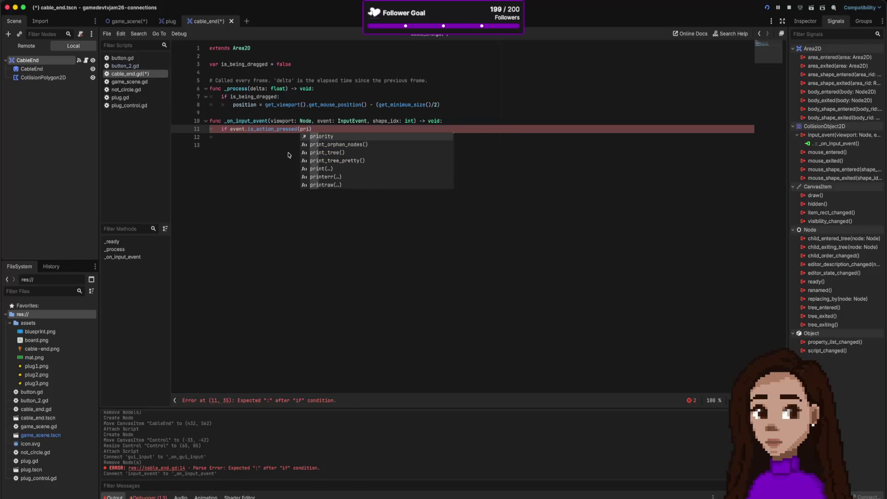
pyautogui.press('BackSpace')
pyautogui.press('BackSpace')
pyautogui.press('BackSpace')
pyautogui.write('"')
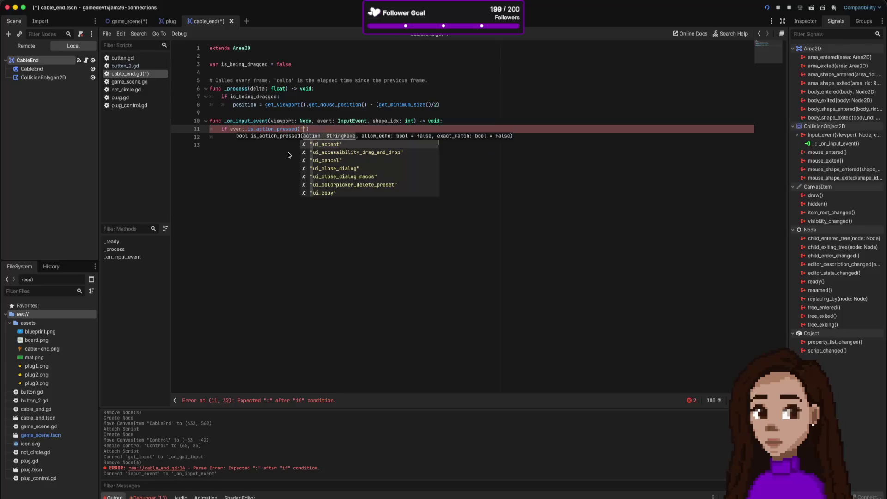
pyautogui.write('prim')
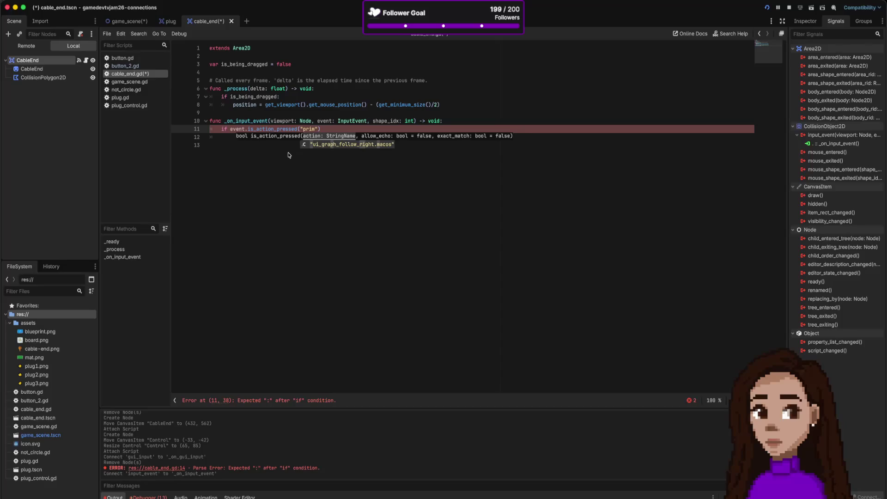
pyautogui.press('BackSpace')
pyautogui.press('BackSpace')
pyautogui.press('BackSpace')
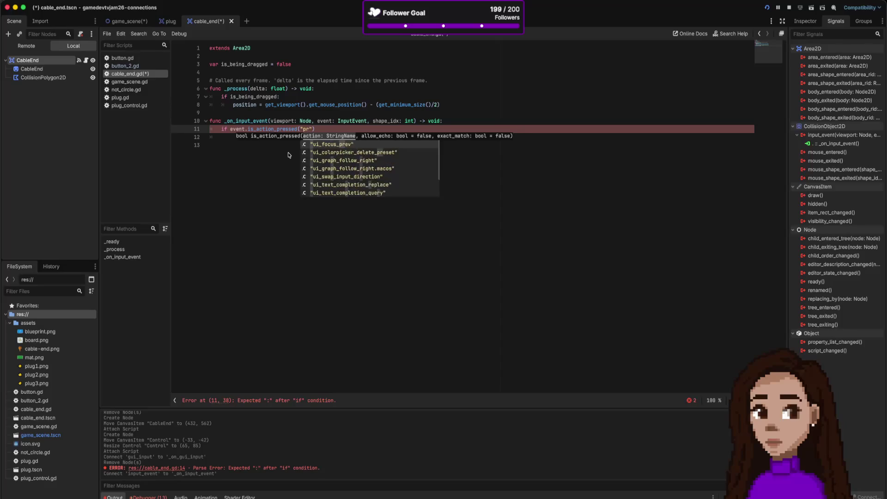
pyautogui.scroll(-9, 367, 159)
pyautogui.scroll(-1, 368, 158)
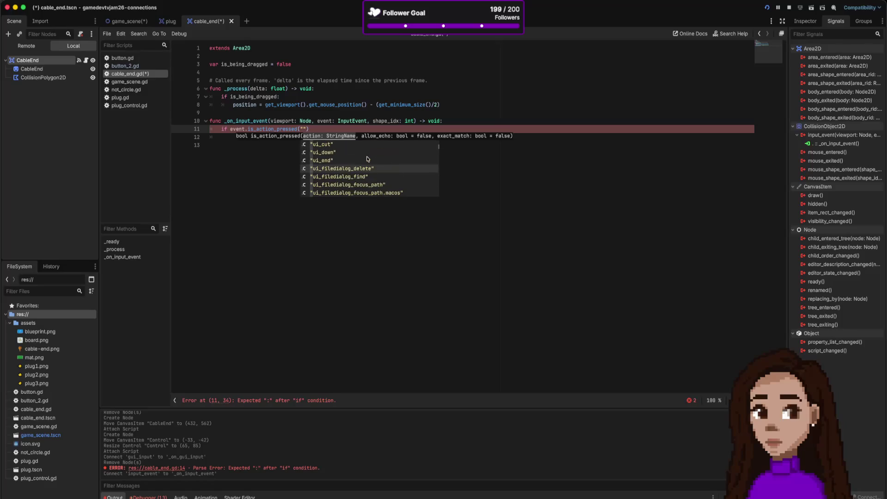
pyautogui.scroll(-11, 368, 159)
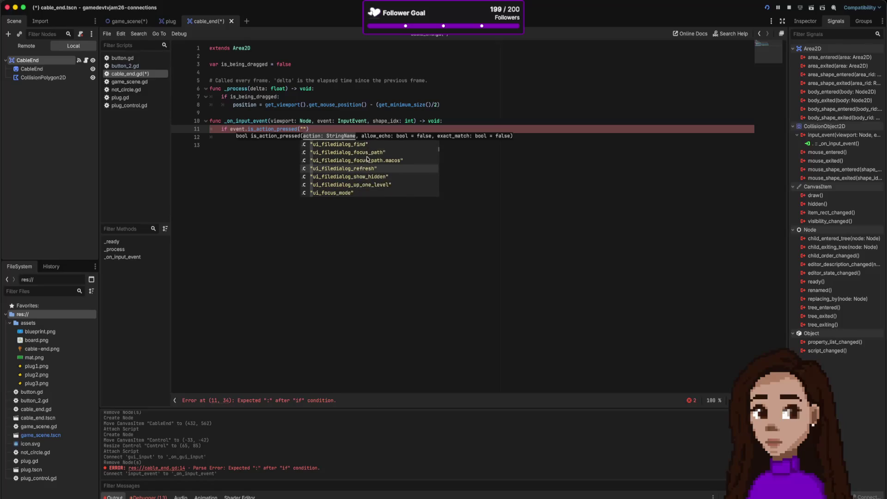
pyautogui.scroll(-15, 367, 159)
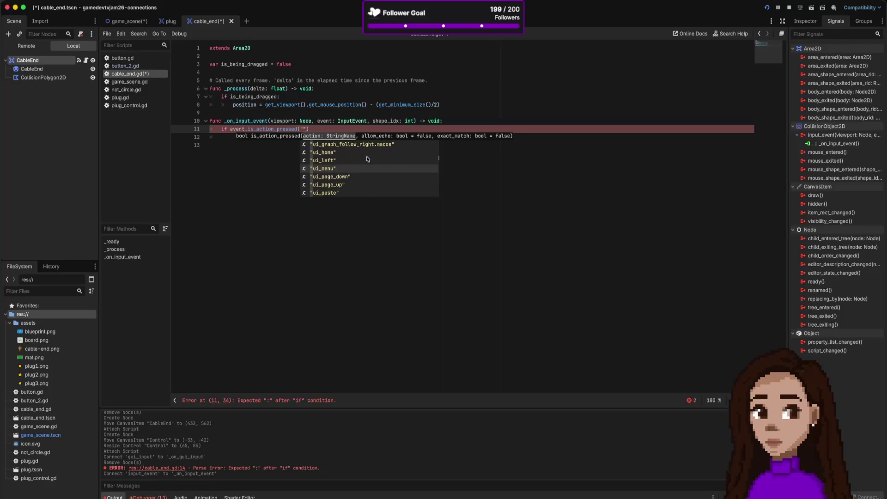
pyautogui.scroll(-15, 367, 158)
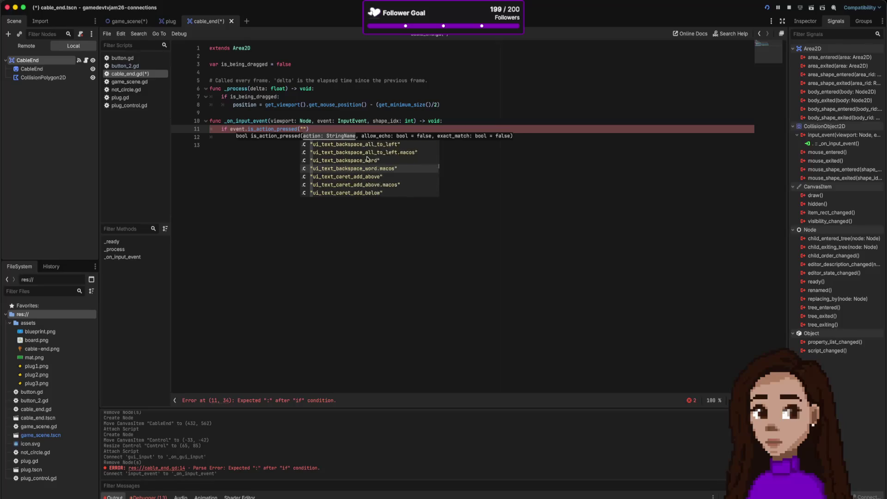
pyautogui.scroll(-5, 368, 159)
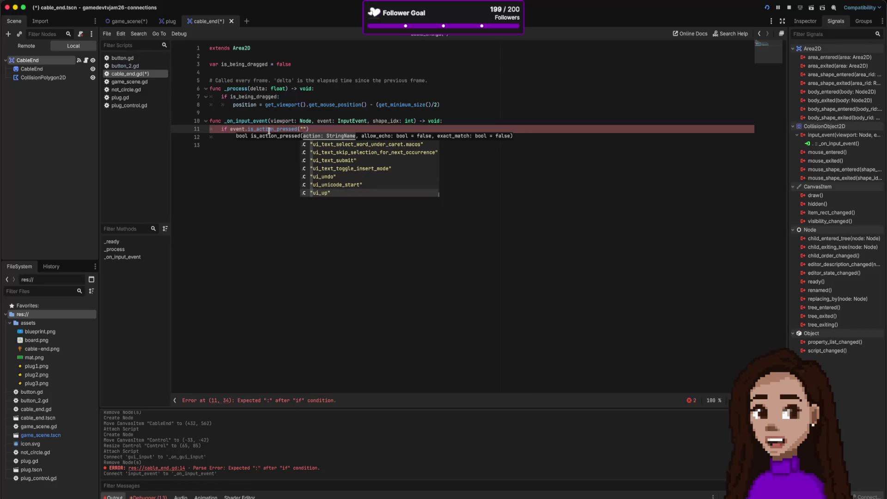
pyautogui.press('Escape')
pyautogui.press('Escape')
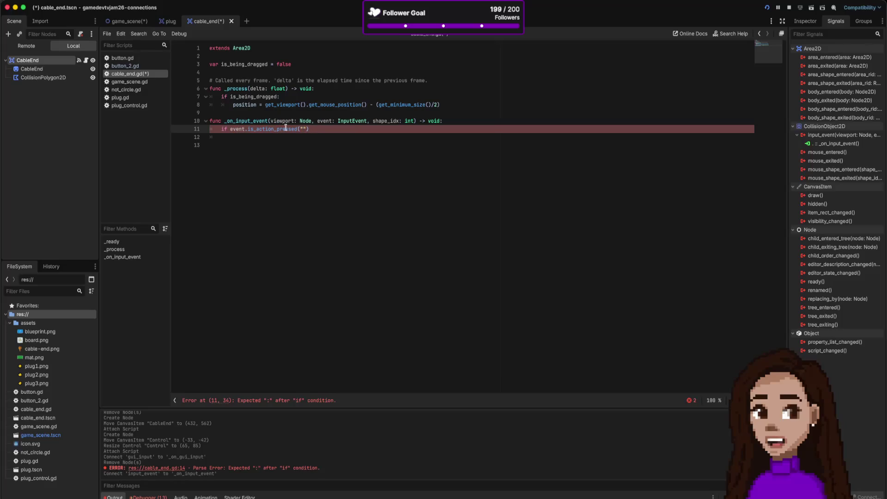
# Step: Select InputEvent on line 10 and open a new browser tab
pyautogui.click(253, 121)
pyautogui.doubleClick(354, 121)
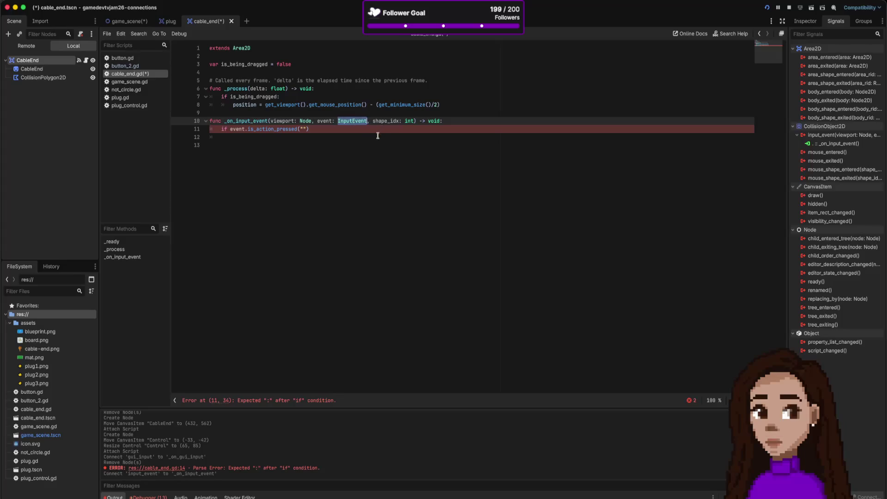
pyautogui.press('super+Tab')
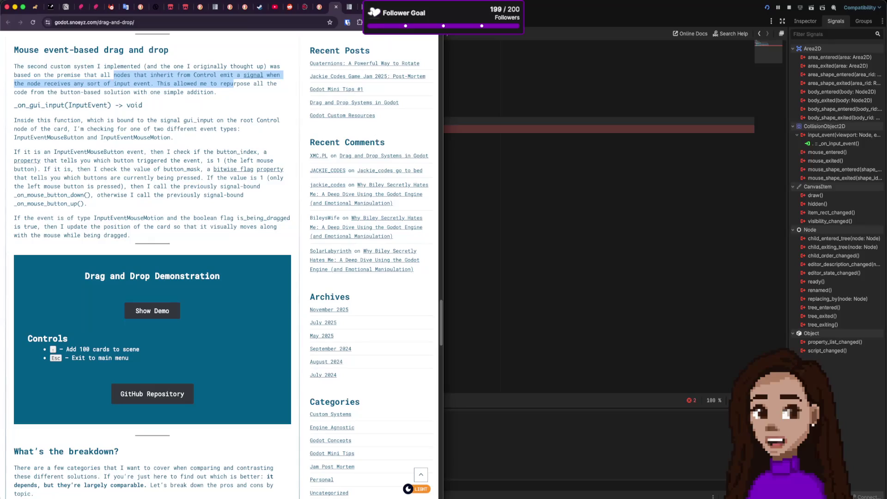
pyautogui.press('super+t')
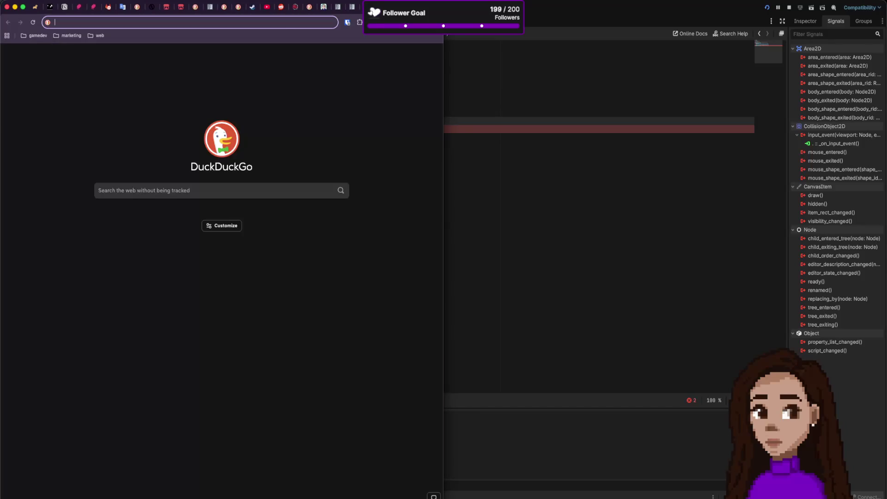
pyautogui.press('super+Tab')
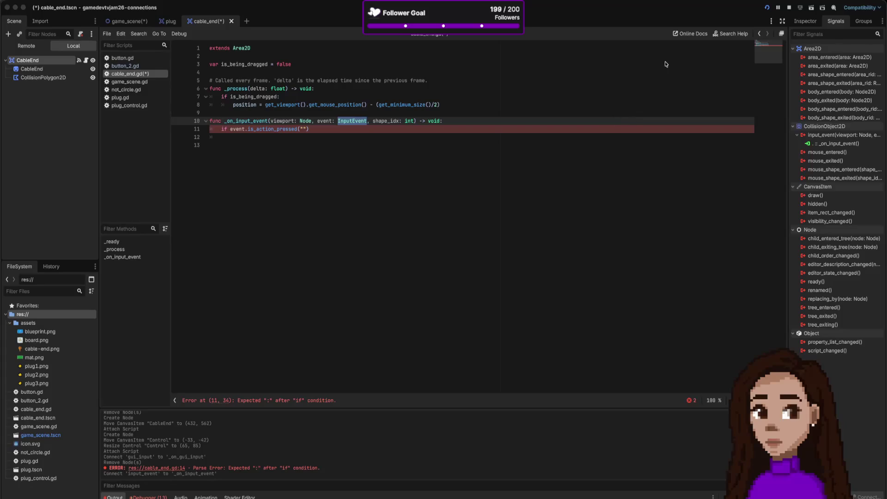
# Step: Select is_actio on line 11, then bring the browser forward to its address bar
pyautogui.click(298, 129)
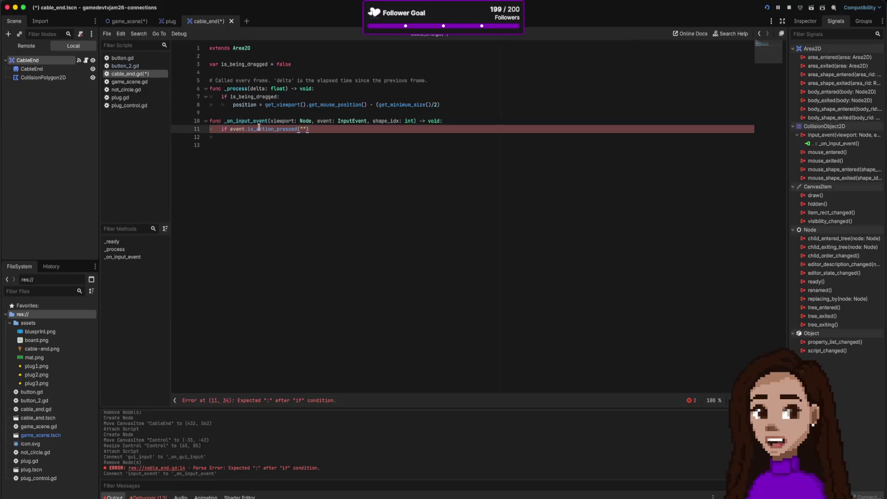
pyautogui.moveTo(248, 129); pyautogui.dragTo(271, 129)
pyautogui.press('super+Tab')
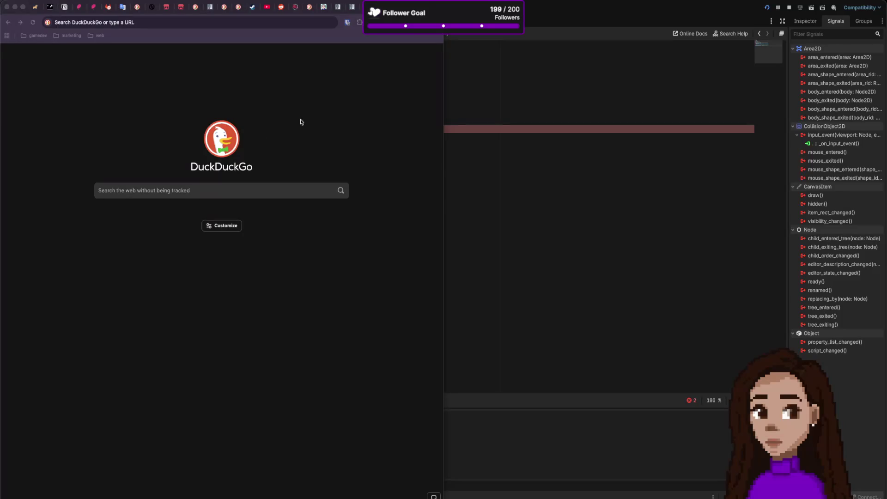
pyautogui.click(209, 21)
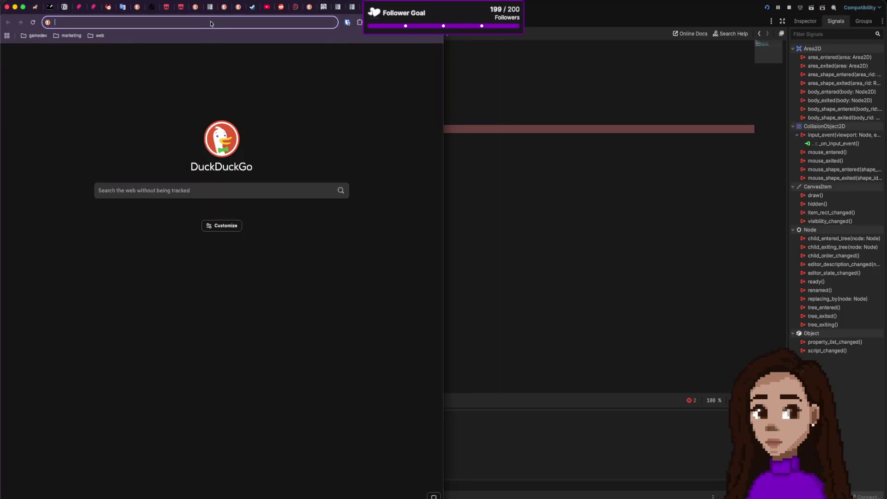
# Step: Search the web for 'godot InputEvent' and open the Using InputEvent docs page
pyautogui.write('godot InputEvent')
pyautogui.press('Return')
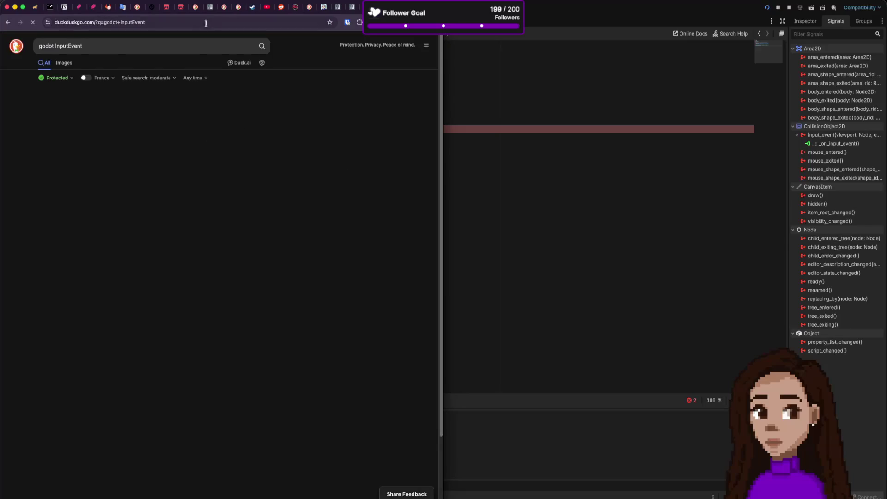
pyautogui.click(114, 217)
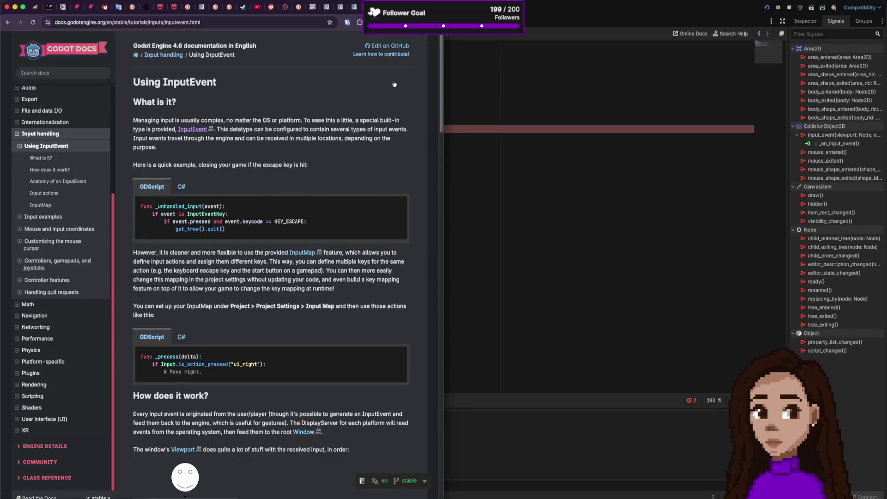
# Step: Scroll down through the Using InputEvent tutorial
pyautogui.scroll(-1, 251, 232)
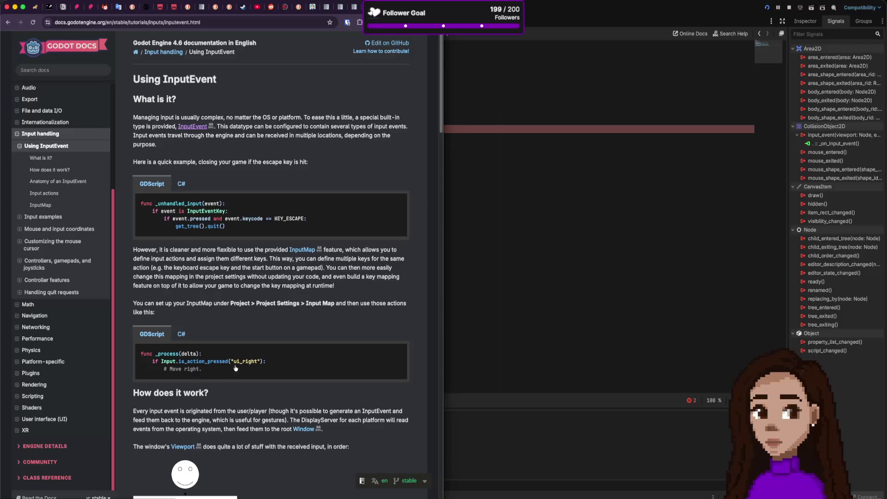
pyautogui.scroll(-15, 339, 285)
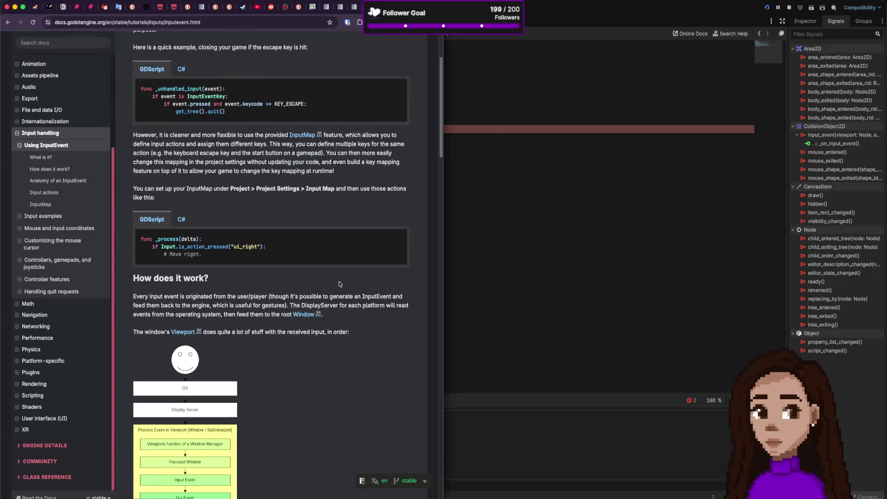
pyautogui.scroll(-10, 339, 282)
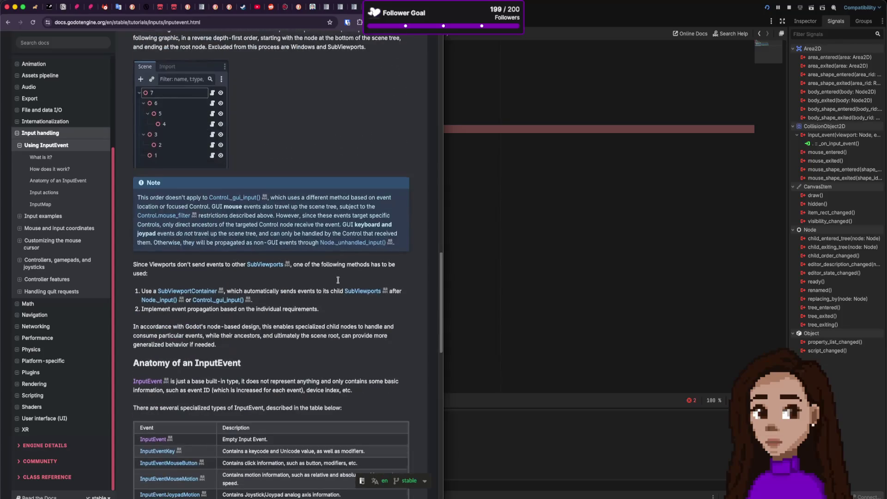
pyautogui.scroll(-10, 338, 280)
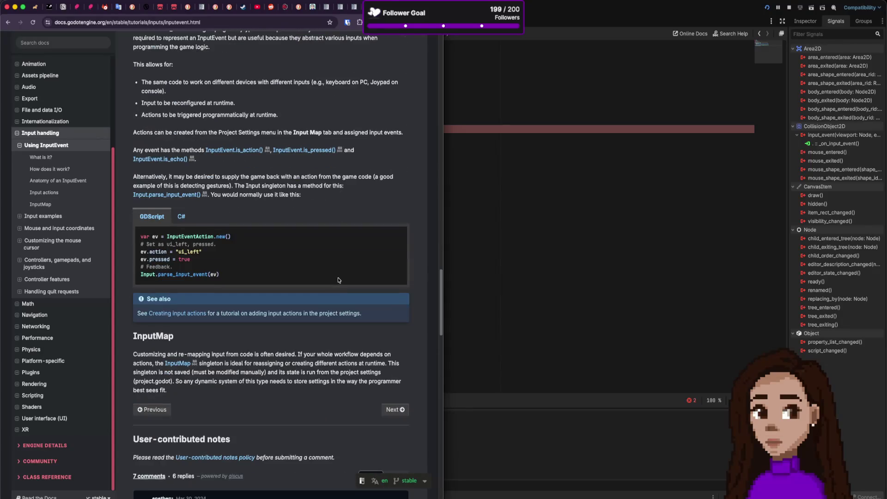
pyautogui.scroll(-1, 337, 280)
pyautogui.scroll(-10, 336, 280)
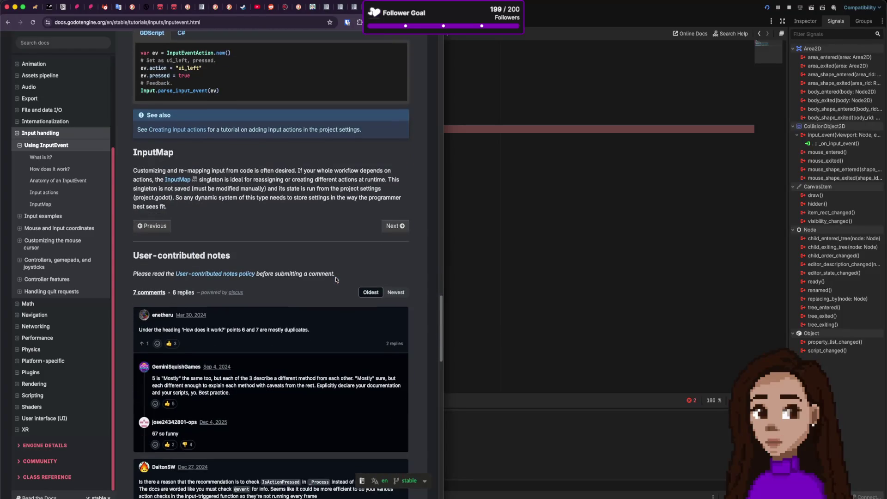
pyautogui.hscroll(-5, 361, 68)
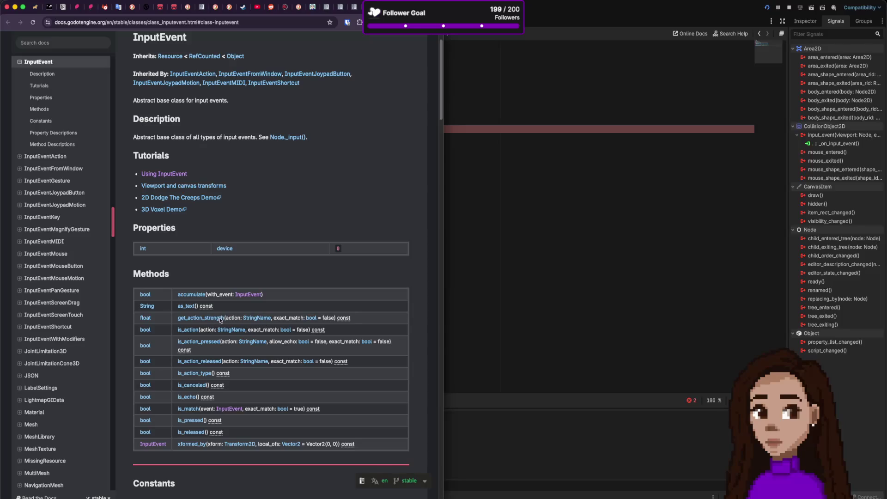
# Step: Read the is_action_pressed method description and glance at the InputEventMouseButton class
pyautogui.click(208, 343)
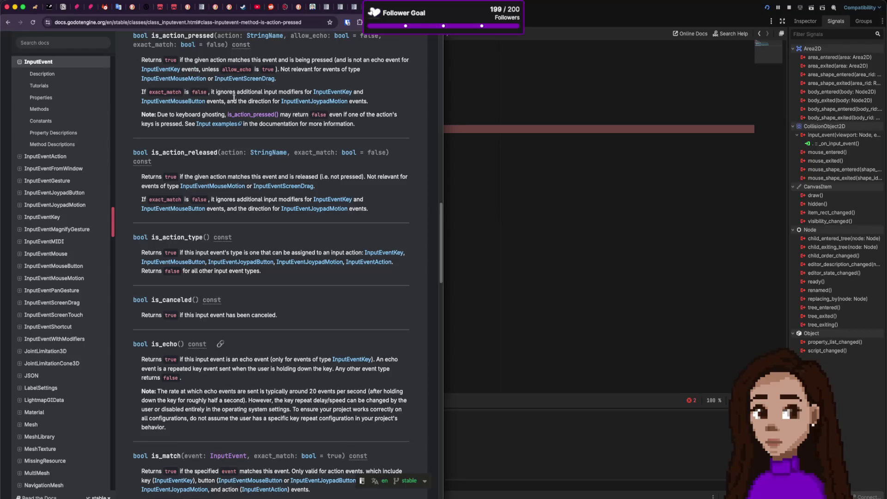
pyautogui.click(197, 101)
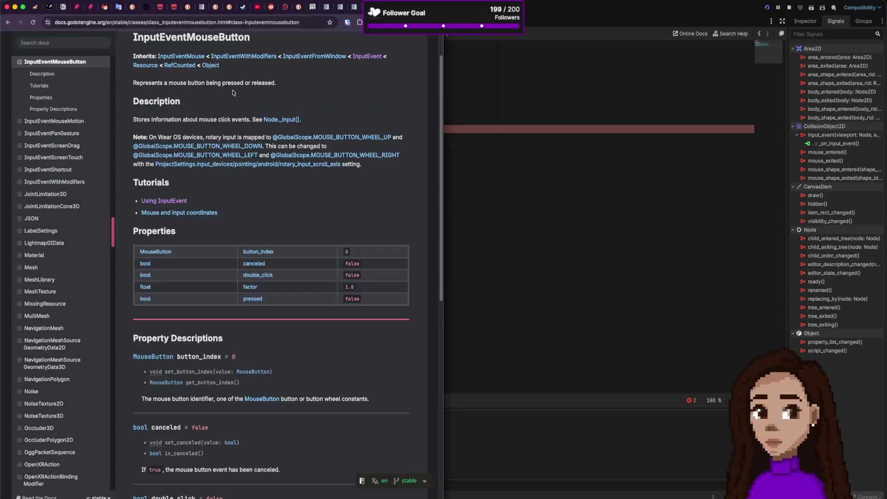
pyautogui.press('super+bracketleft')
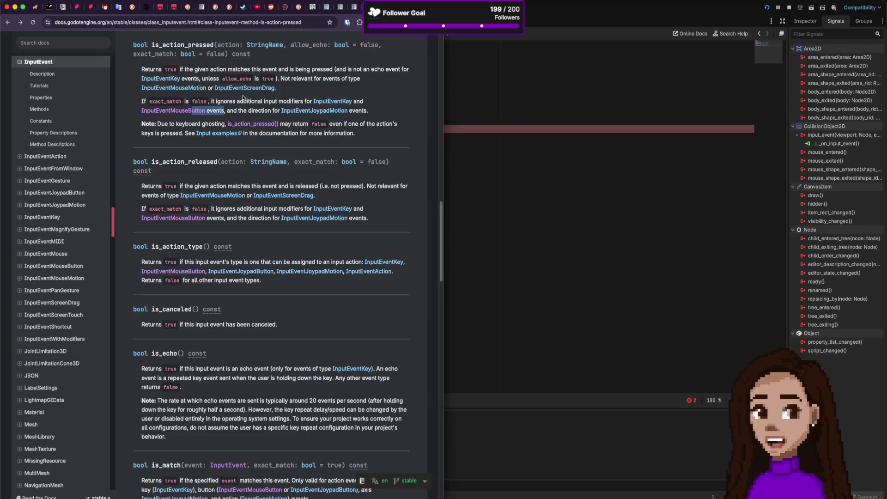
pyautogui.click(223, 115)
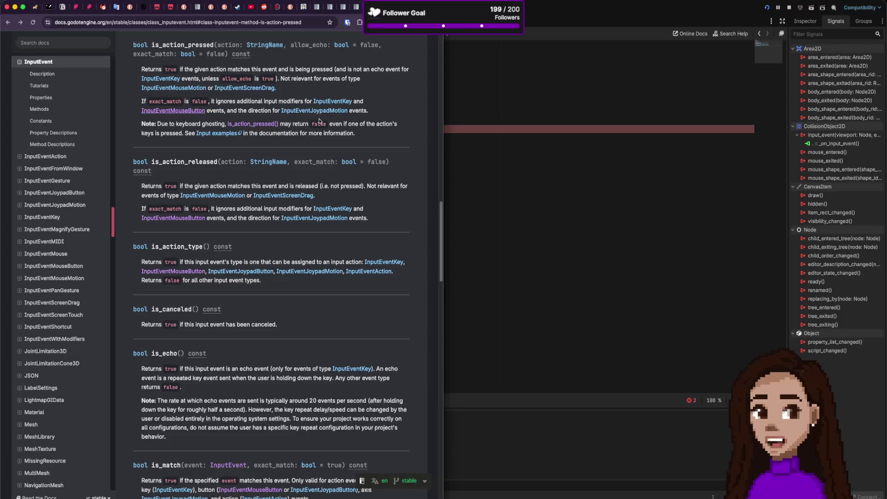
pyautogui.scroll(1, 317, 121)
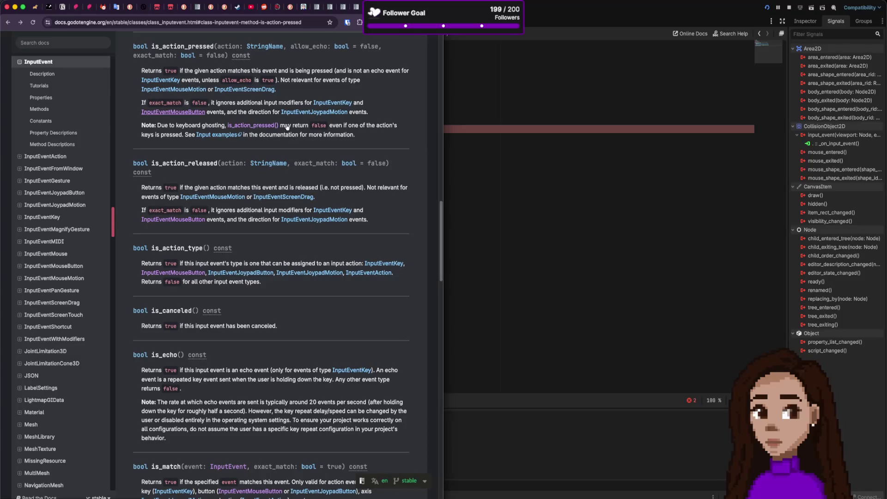
# Step: Open Input examples in a background tab, review InputEventMouseButton, then open Mouse and input coordinates
pyautogui.middleClick(217, 135)
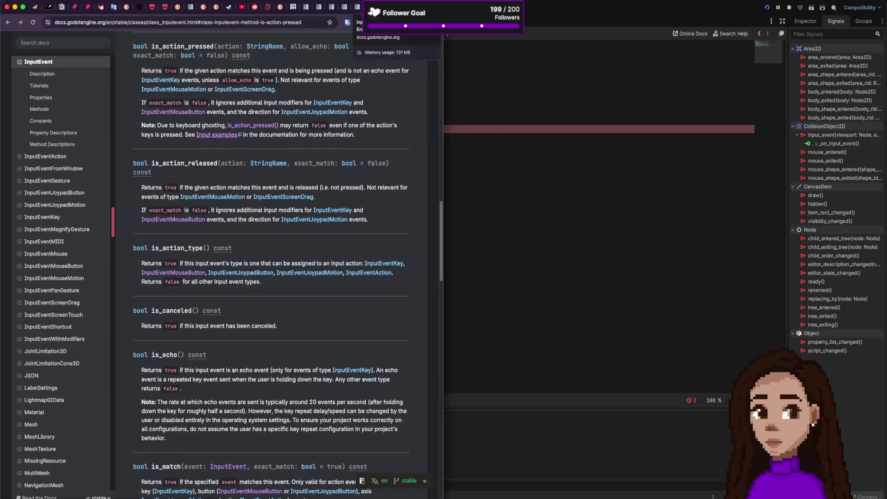
pyautogui.click(172, 111)
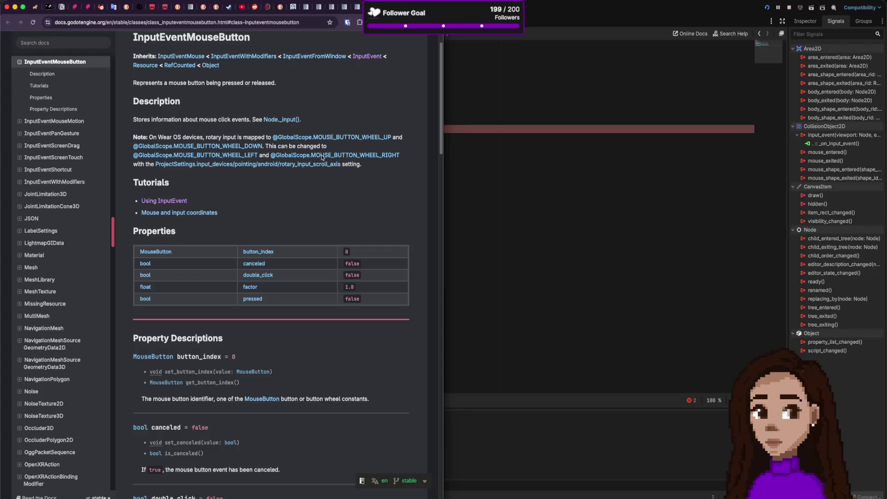
pyautogui.press('super+bracketleft')
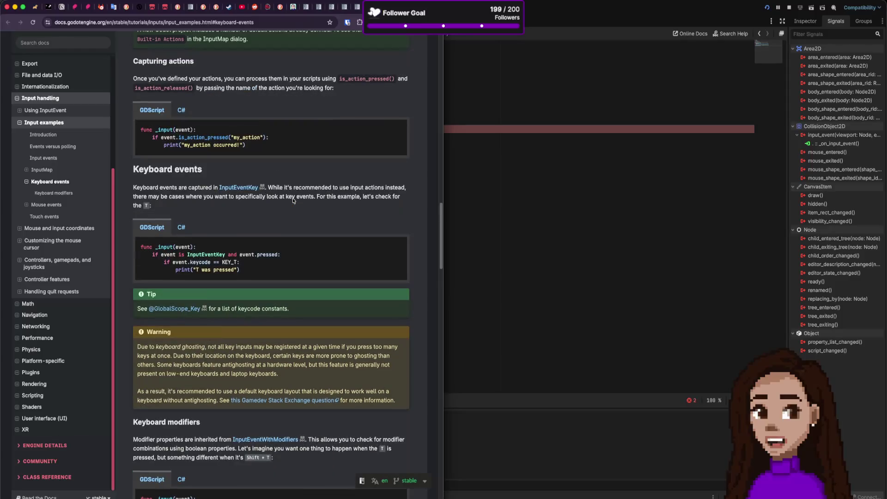
pyautogui.scroll(-1, 293, 201)
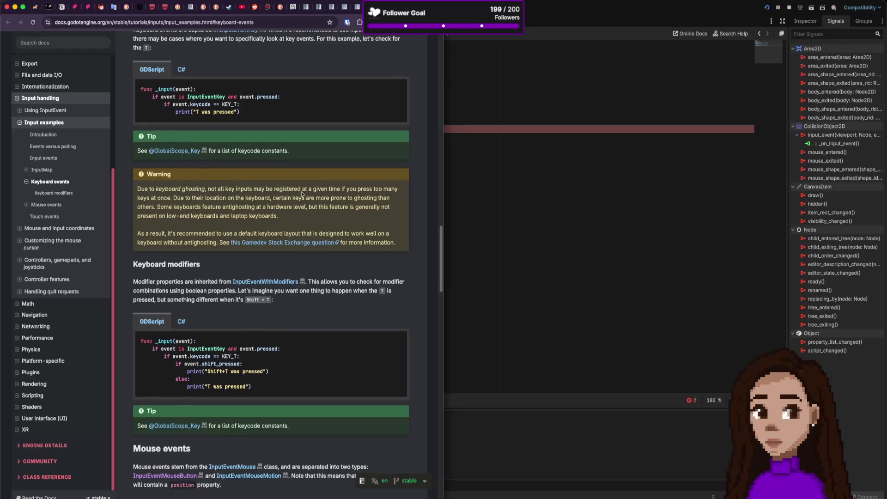
pyautogui.press('super+bracketright')
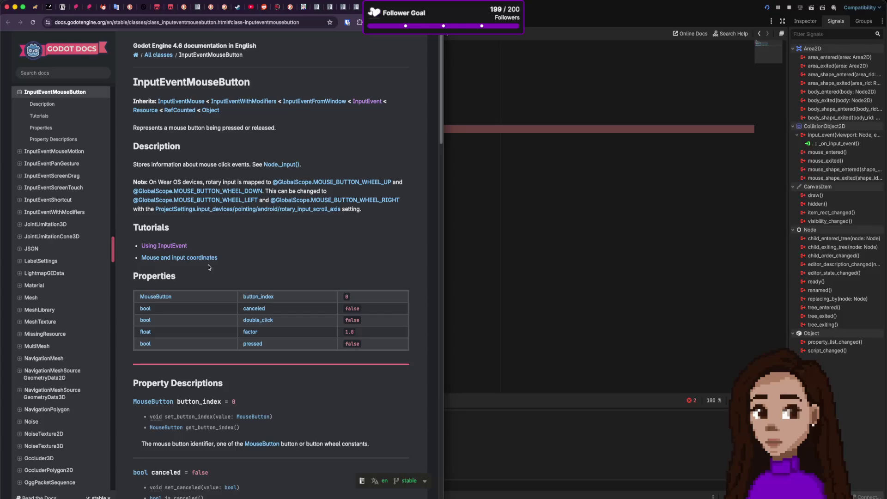
pyautogui.click(194, 258)
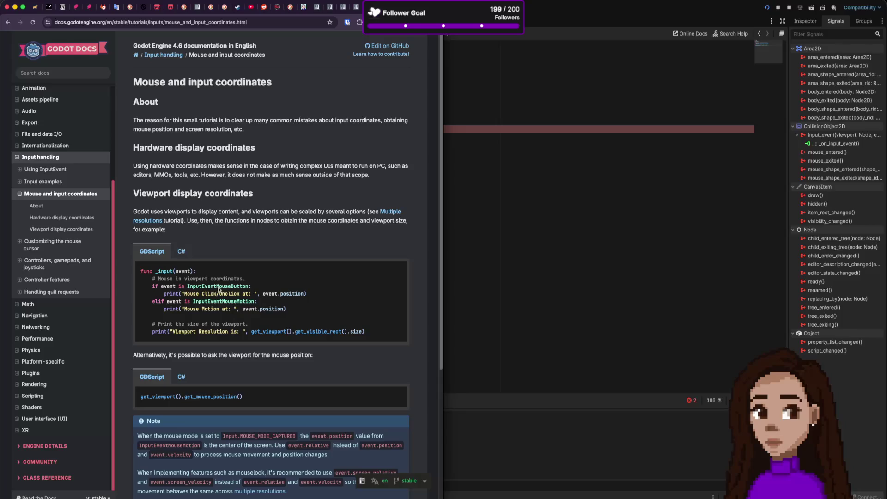
# Step: Highlight InputEventMouseButton in the docs' GDScript example, then return to cable_end.gd in Godot
pyautogui.doubleClick(219, 287)
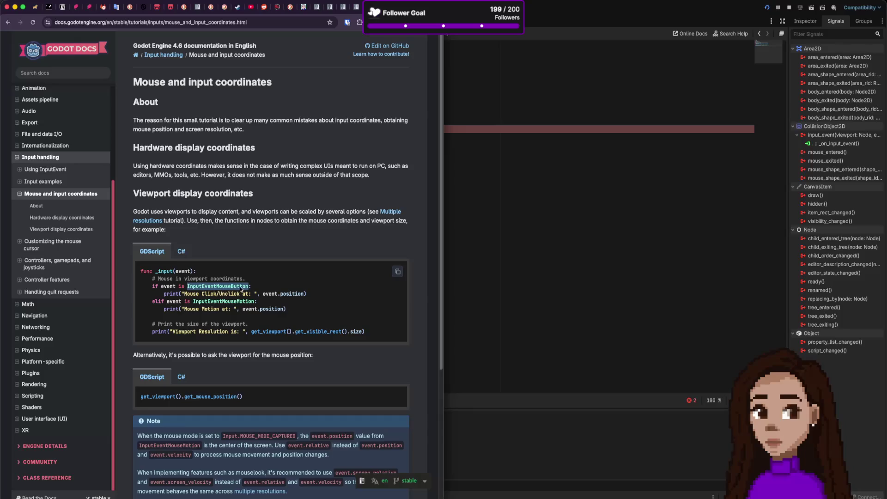
pyautogui.scroll(-1, 252, 309)
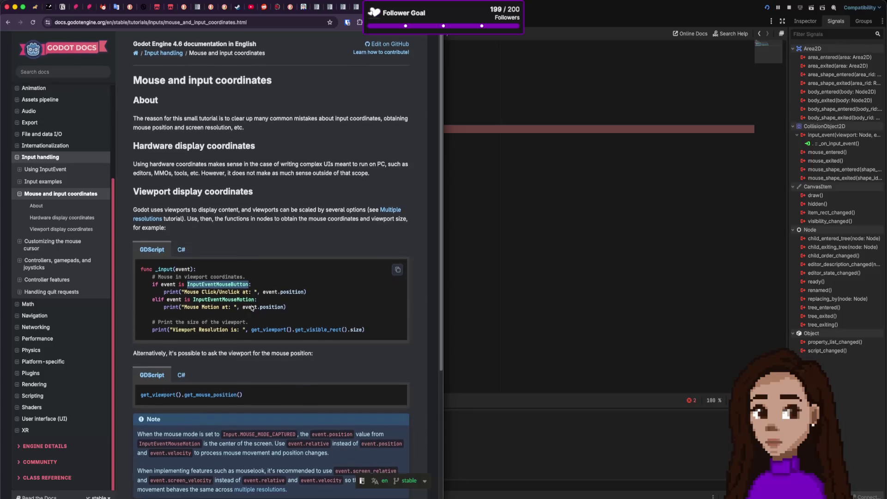
pyautogui.scroll(-3, 252, 308)
pyautogui.scroll(3, 250, 307)
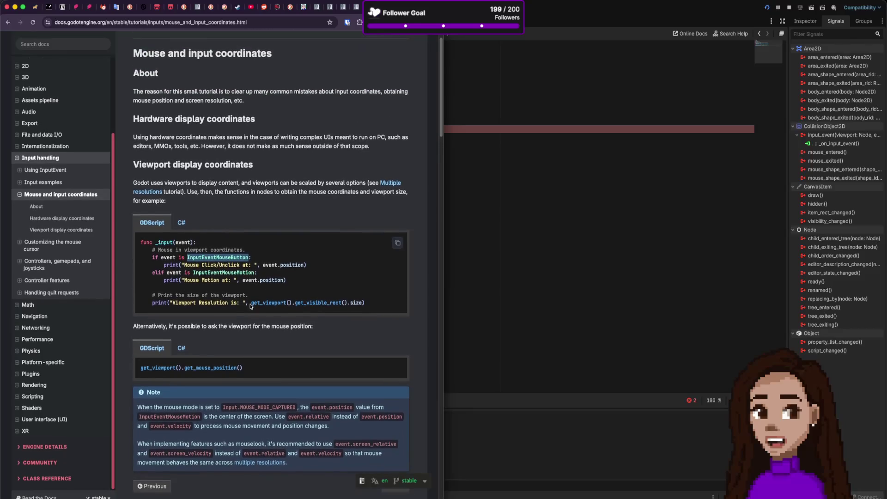
pyautogui.scroll(-1, 250, 306)
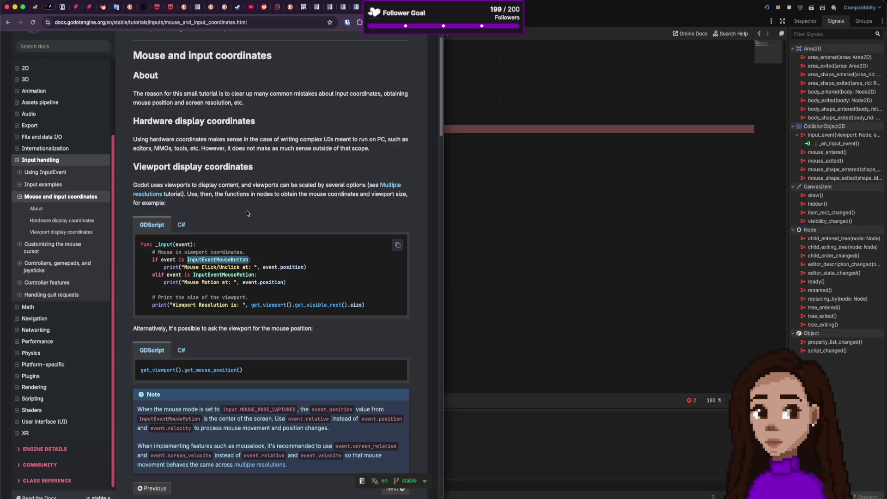
pyautogui.scroll(-1, 222, 238)
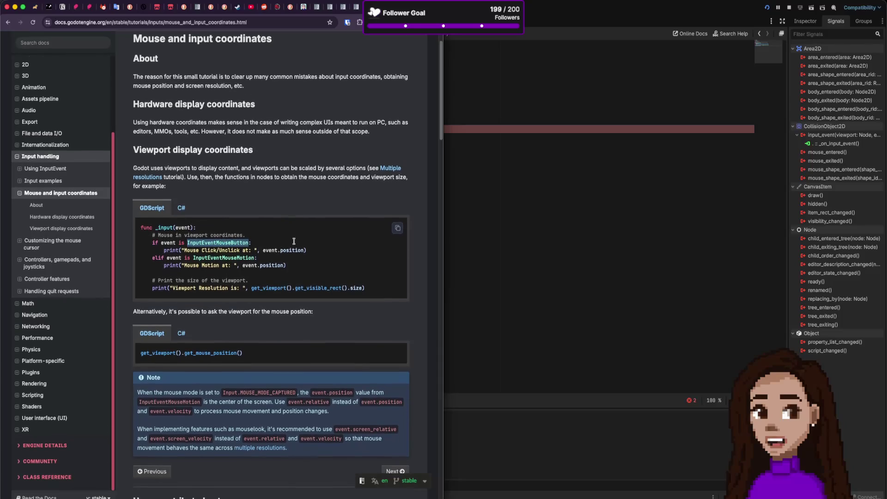
pyautogui.scroll(1, 269, 234)
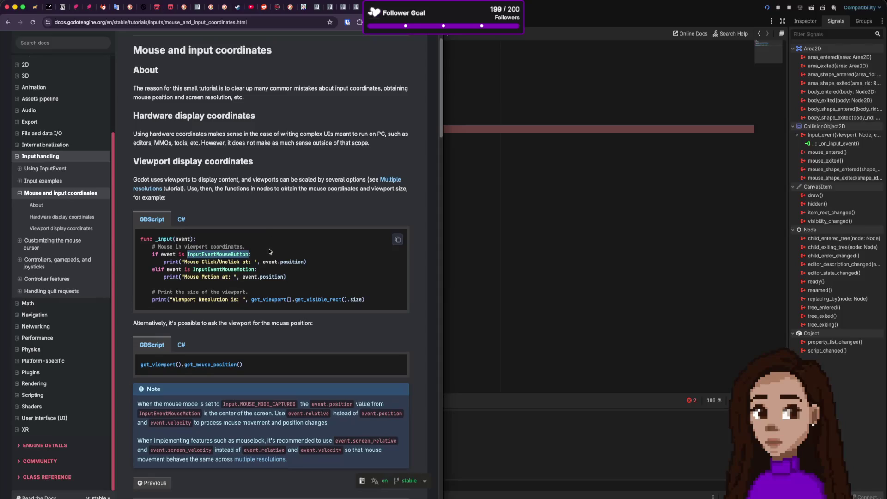
pyautogui.scroll(-5, 270, 251)
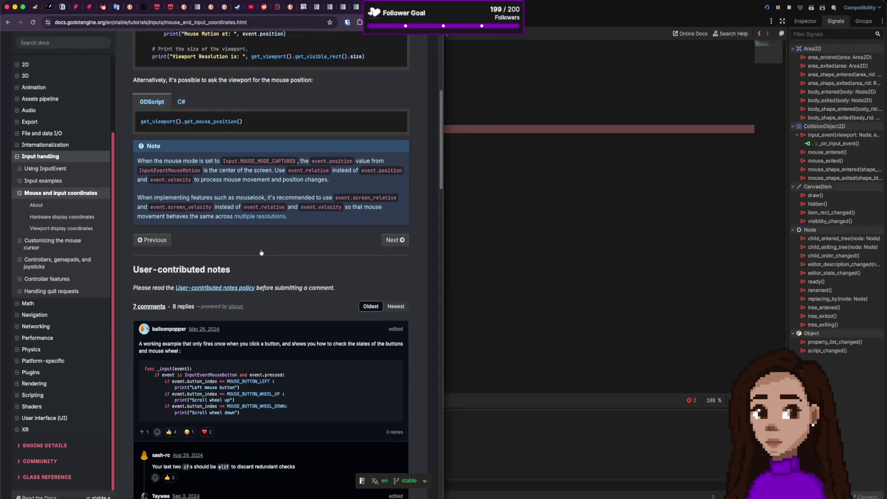
pyautogui.scroll(5, 261, 252)
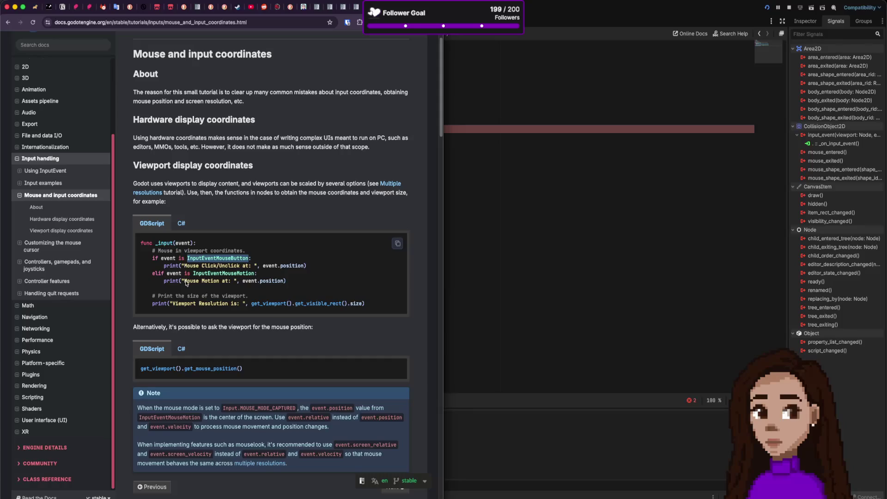
pyautogui.click(486, 229)
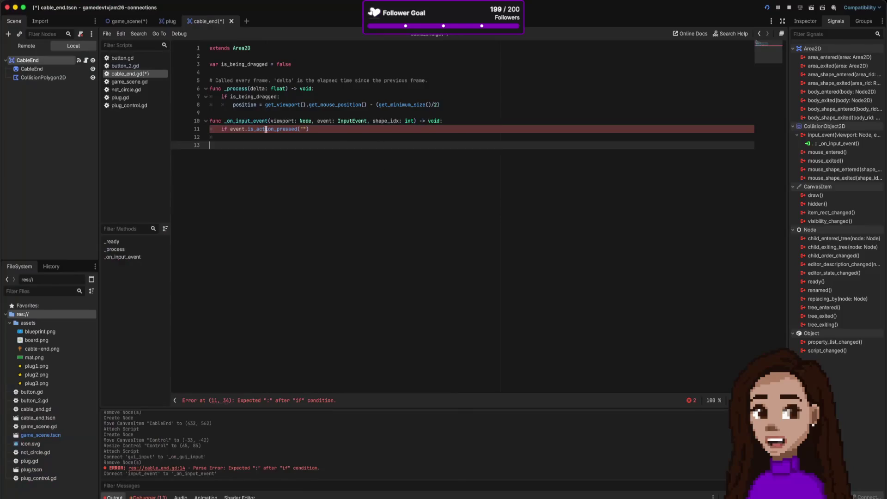
# Step: Rewrite line 11's condition as 'event is InputEventMouseButton' via autocomplete, then bring the docs back
pyautogui.moveTo(243, 129); pyautogui.dragTo(358, 134)
pyautogui.write('is')
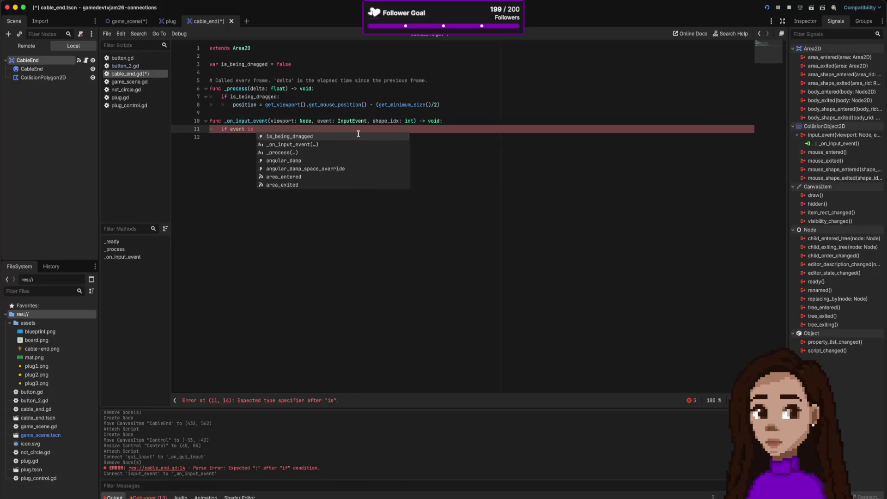
pyautogui.press('super+Tab')
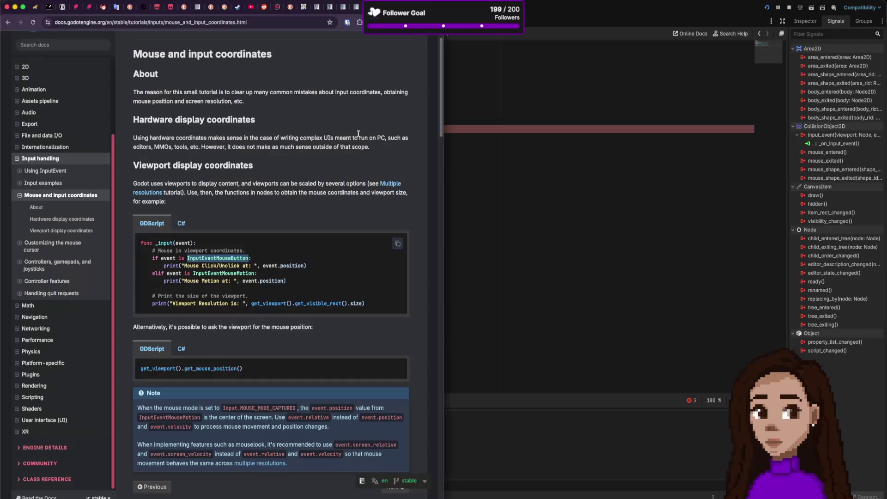
pyautogui.press('super+Tab')
pyautogui.write('Inpu')
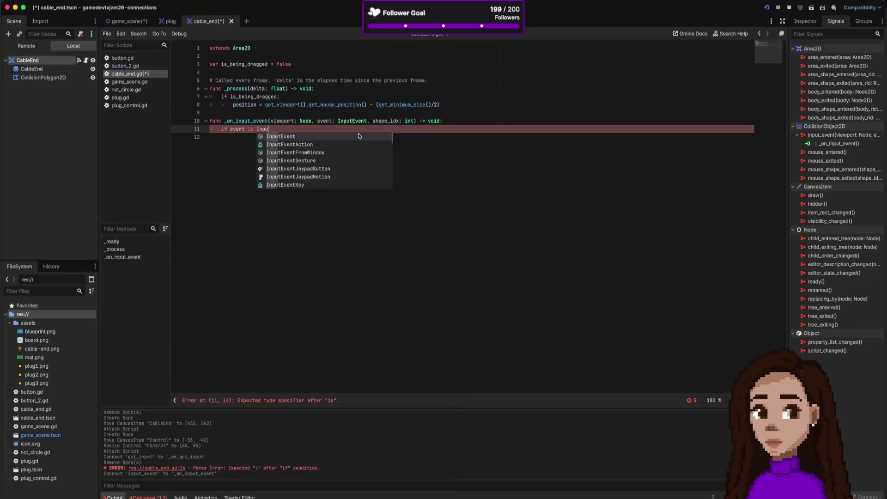
pyautogui.write('tEventMou')
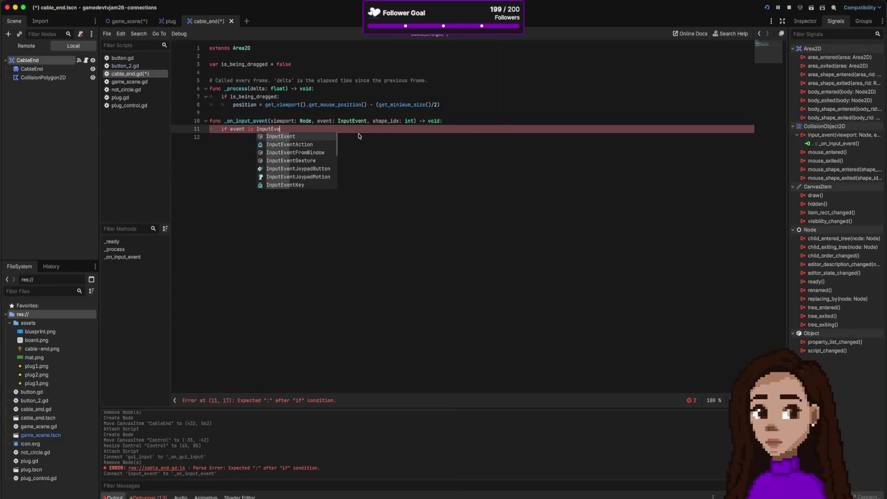
pyautogui.press('Down')
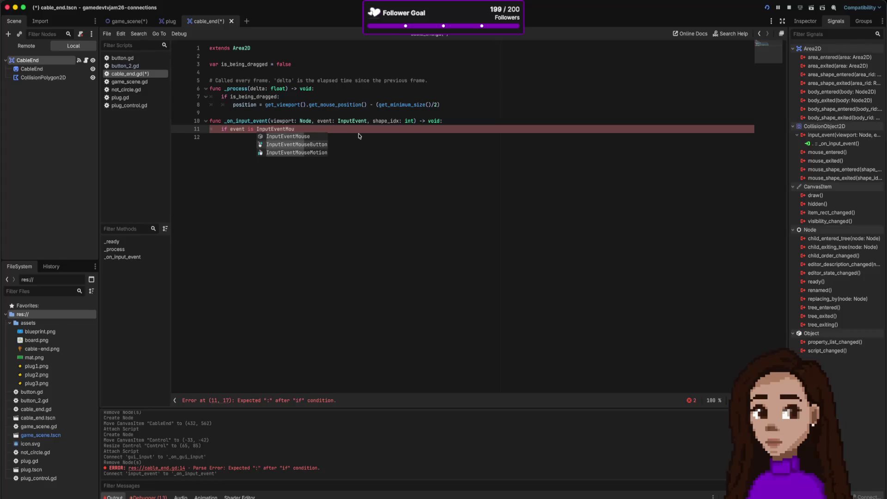
pyautogui.press('Return')
pyautogui.press('super+Tab')
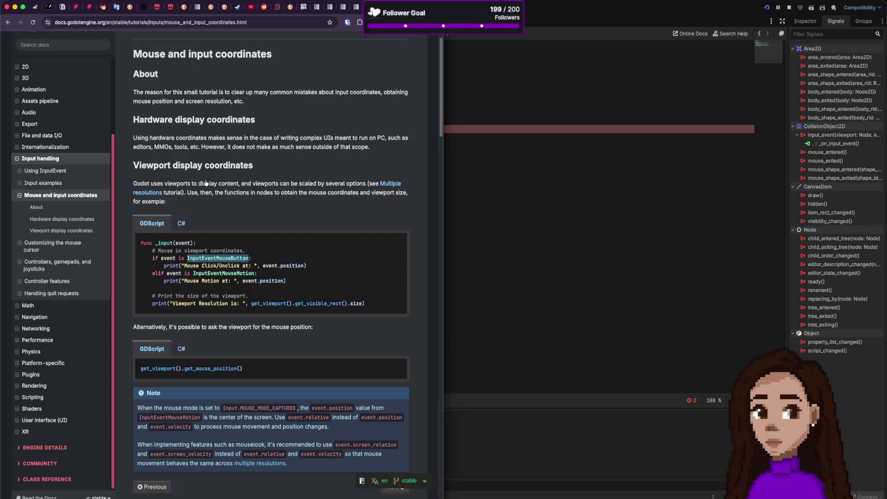
# Step: Leave the Mouse and input coordinates docs page and bring cable_end.gd forward
pyautogui.press('super+Tab')
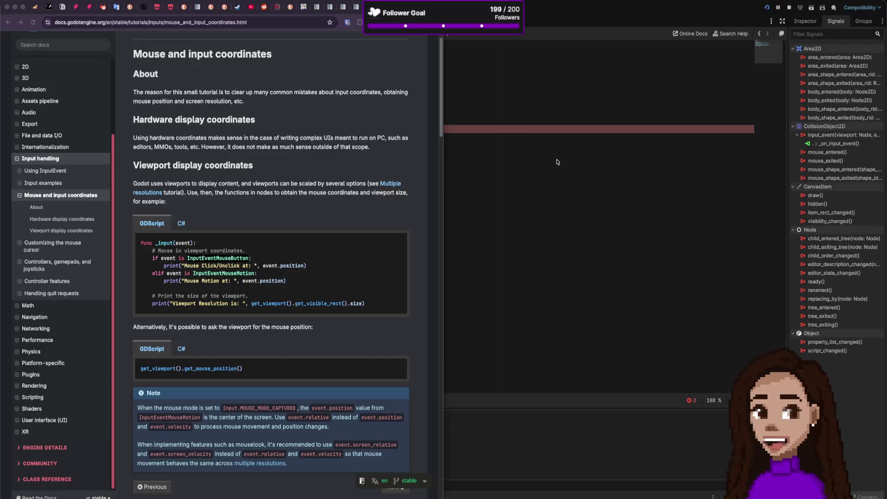
pyautogui.click(459, 148)
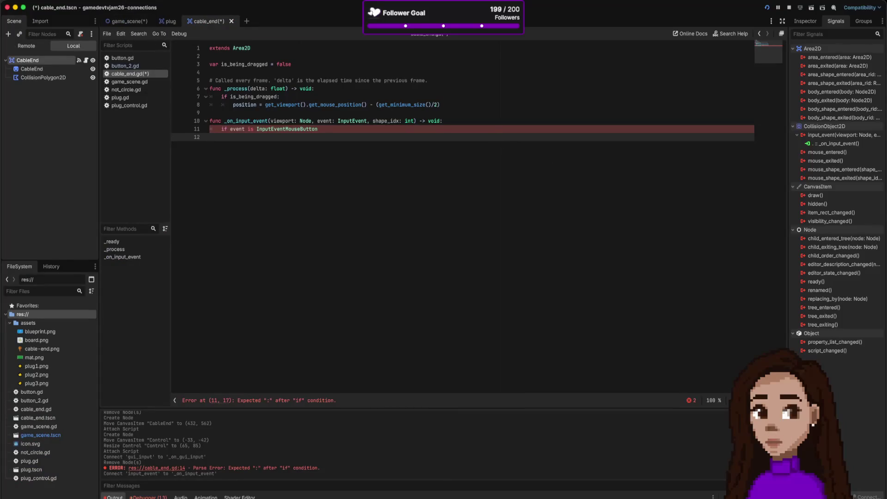
# Step: Open Project Settings and go to the Input Map page
pyautogui.click(69, 7)
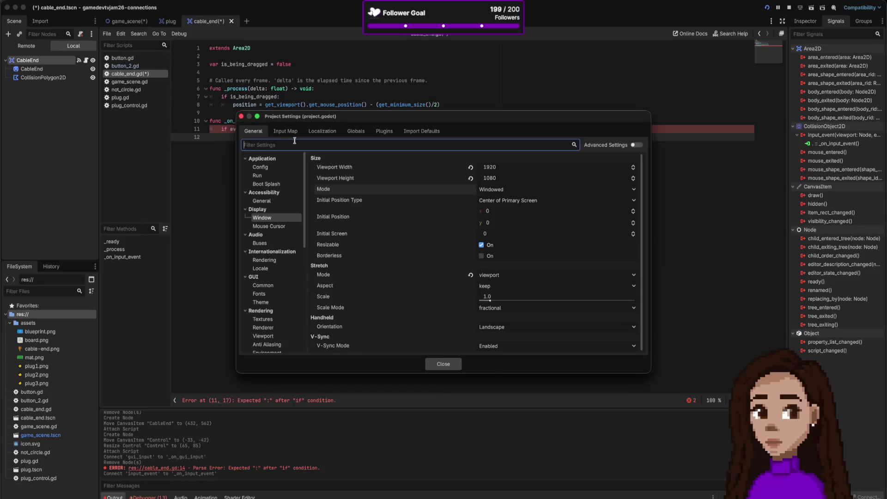
pyautogui.click(293, 135)
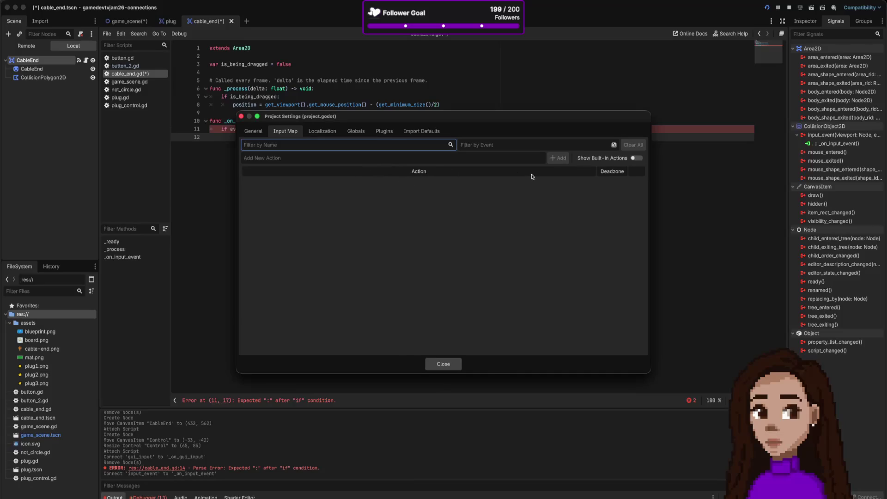
# Step: Add a new input action named GrabCable to the Input Map
pyautogui.click(558, 162)
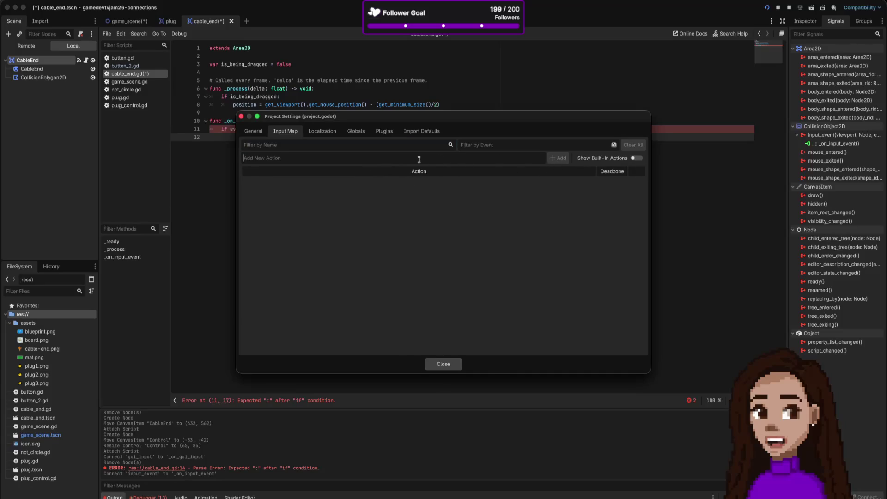
pyautogui.write('GrabCable')
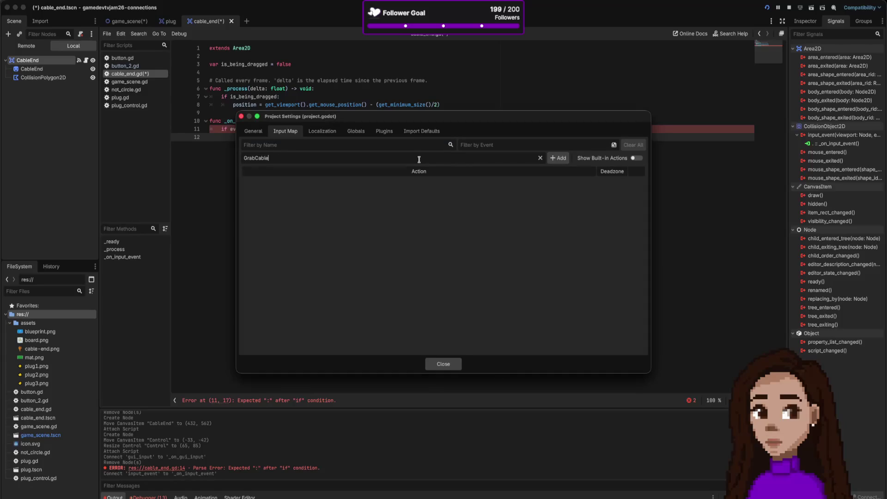
pyautogui.click(559, 158)
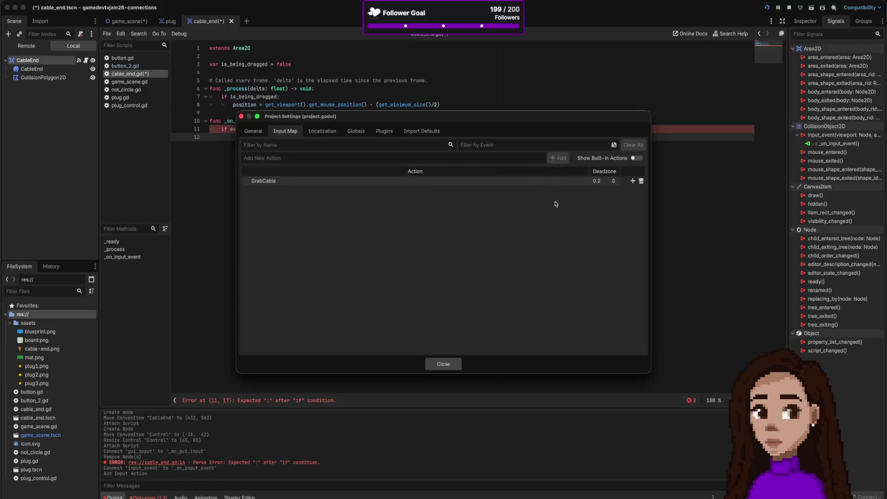
pyautogui.click(614, 183)
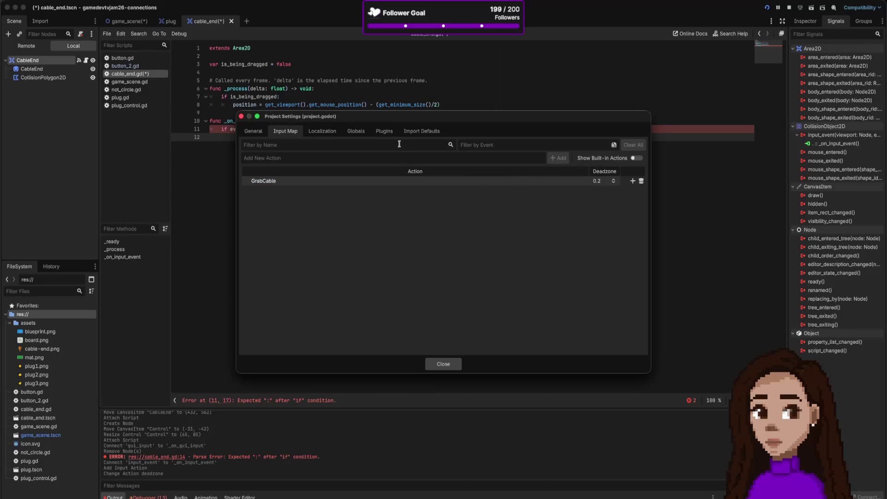
# Step: Toggle the built-in actions display off, then start adding an input event to GrabCable
pyautogui.click(510, 146)
pyautogui.click(635, 159)
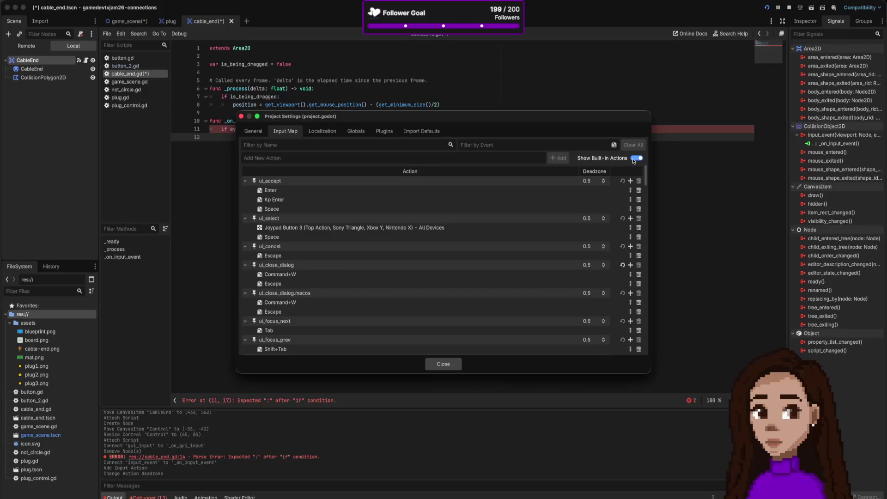
pyautogui.click(635, 158)
pyautogui.click(635, 159)
pyautogui.click(635, 159)
pyautogui.click(633, 181)
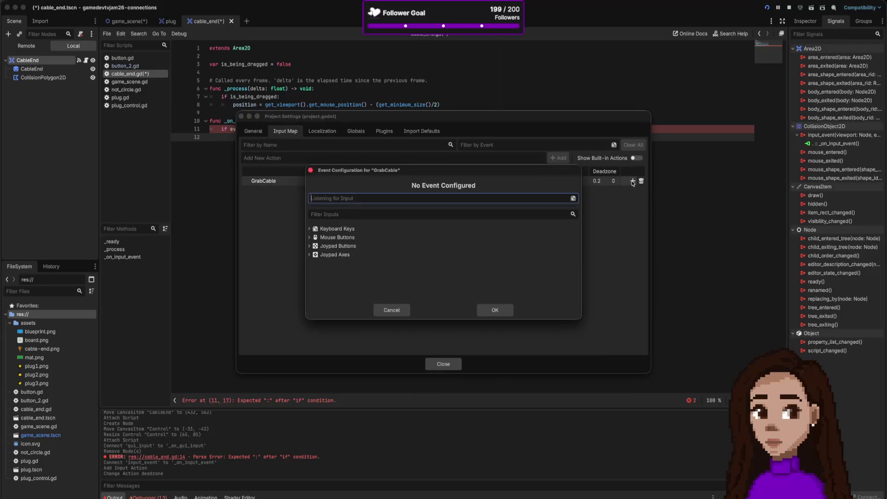
# Step: Select Left Mouse Button under Mouse Buttons in the Event Configuration dialog
pyautogui.click(322, 240)
pyautogui.click(310, 237)
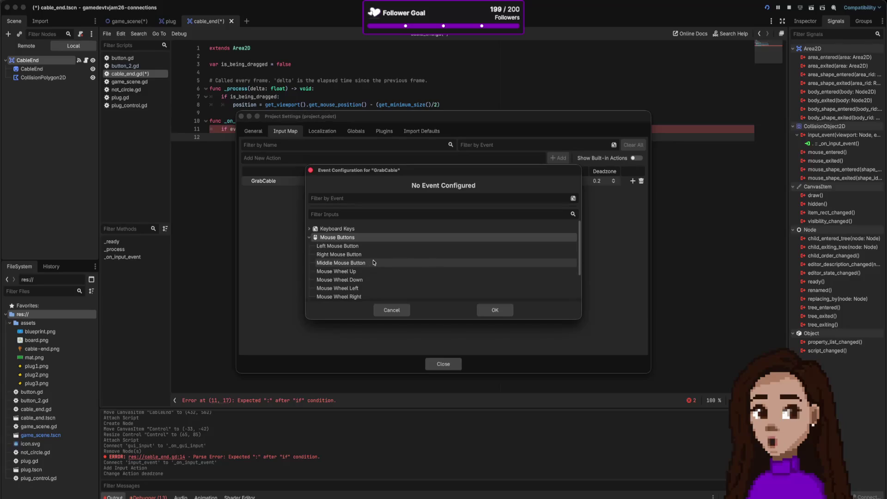
pyautogui.scroll(-2, 374, 263)
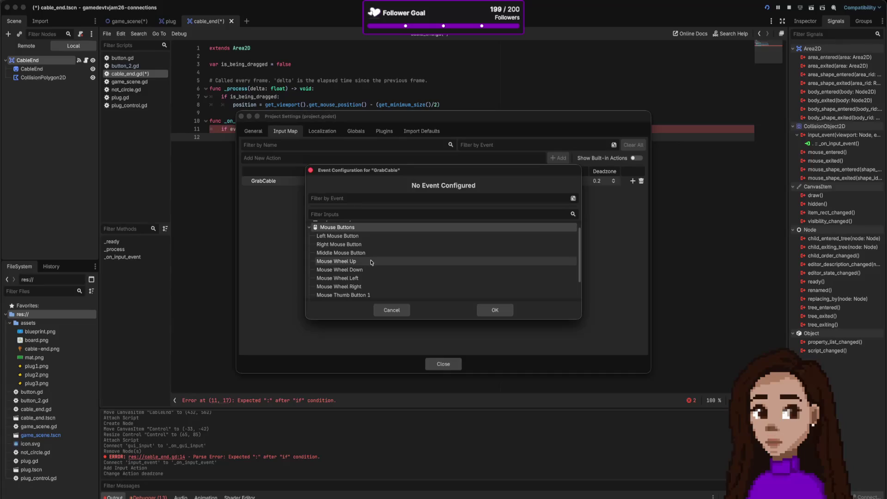
pyautogui.scroll(-1, 372, 264)
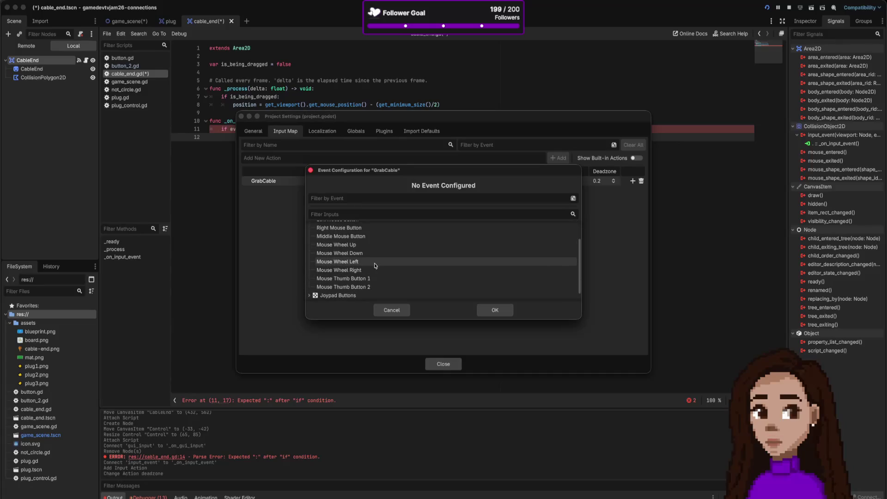
pyautogui.scroll(2, 365, 259)
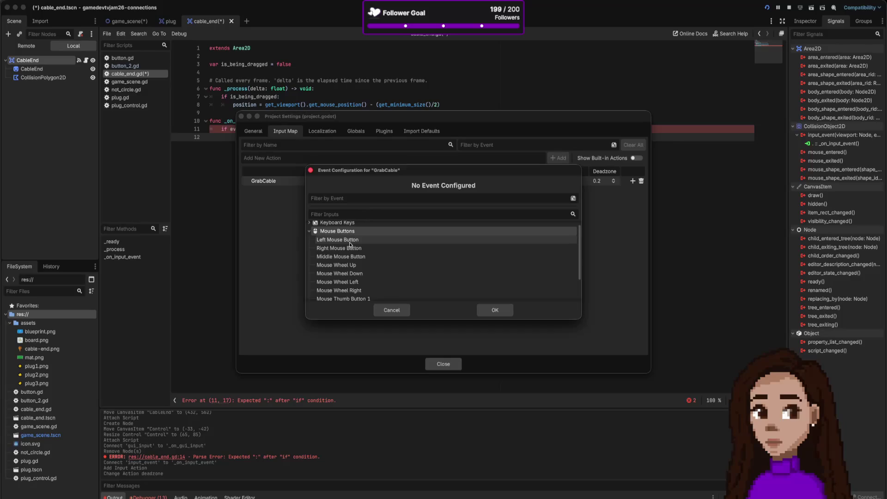
pyautogui.scroll(-2, 350, 243)
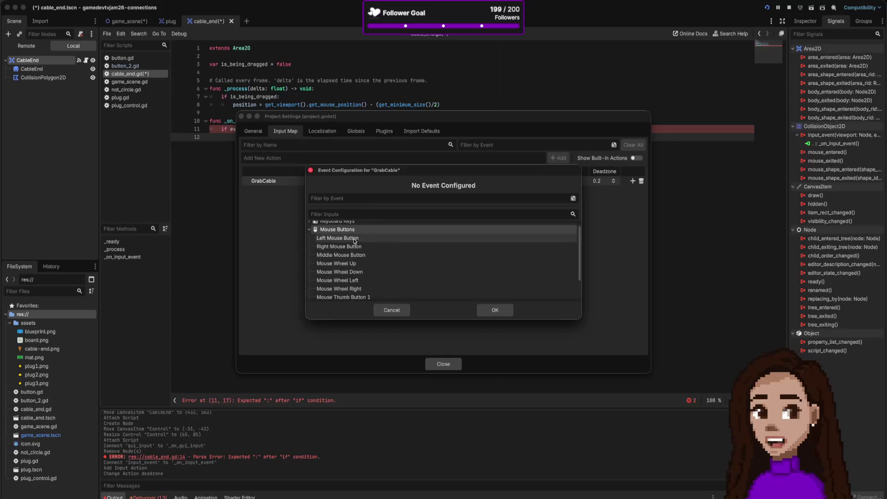
pyautogui.scroll(2, 354, 237)
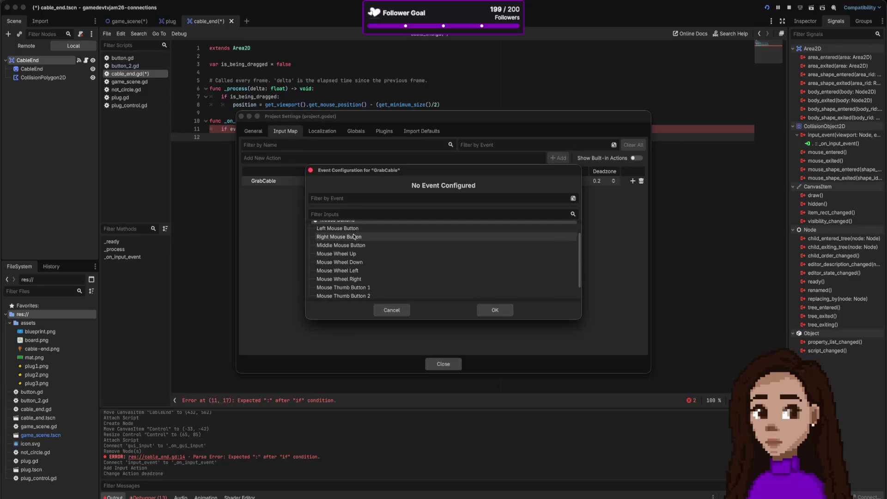
pyautogui.scroll(-1, 354, 282)
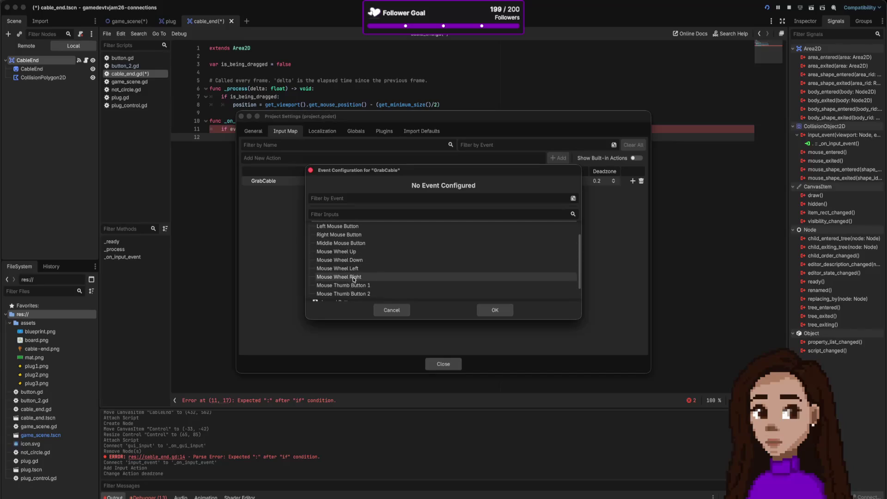
pyautogui.scroll(2, 354, 275)
pyautogui.click(351, 246)
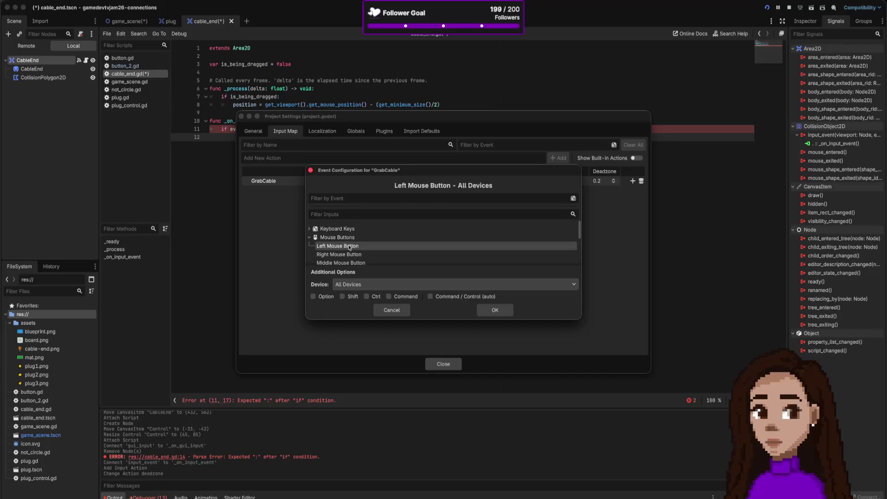
# Step: Keep the device as All Devices and confirm the Left Mouse Button binding
pyautogui.scroll(-1, 368, 258)
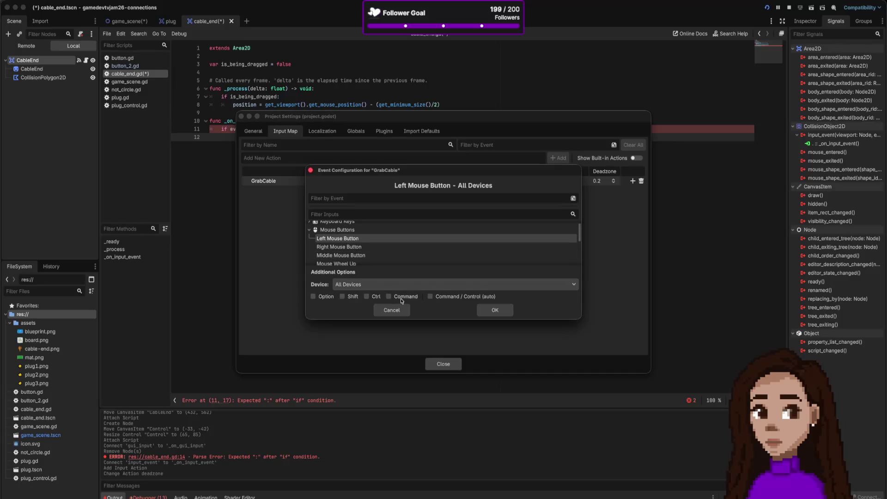
pyautogui.click(389, 286)
pyautogui.click(390, 284)
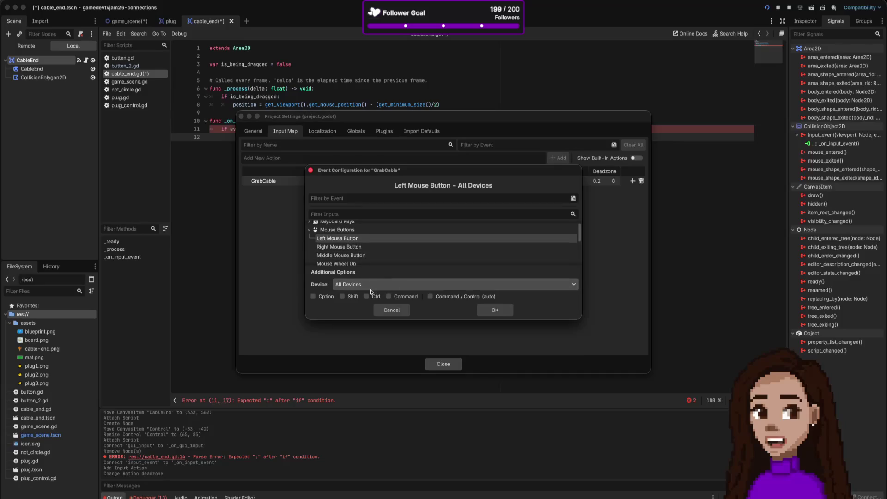
pyautogui.scroll(-3, 383, 267)
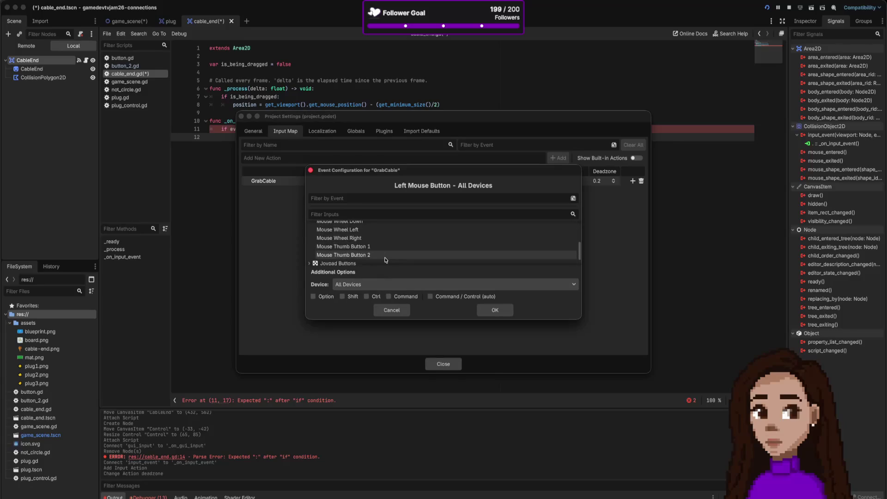
pyautogui.scroll(-1, 386, 258)
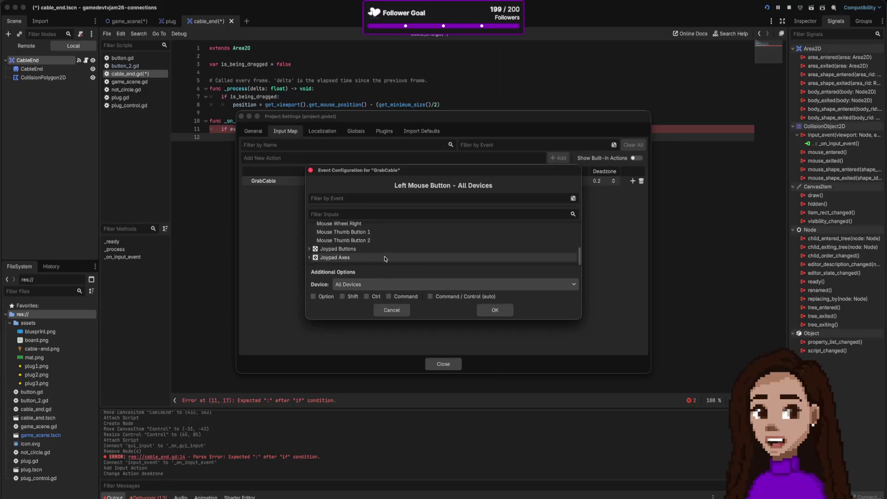
pyautogui.scroll(3, 385, 258)
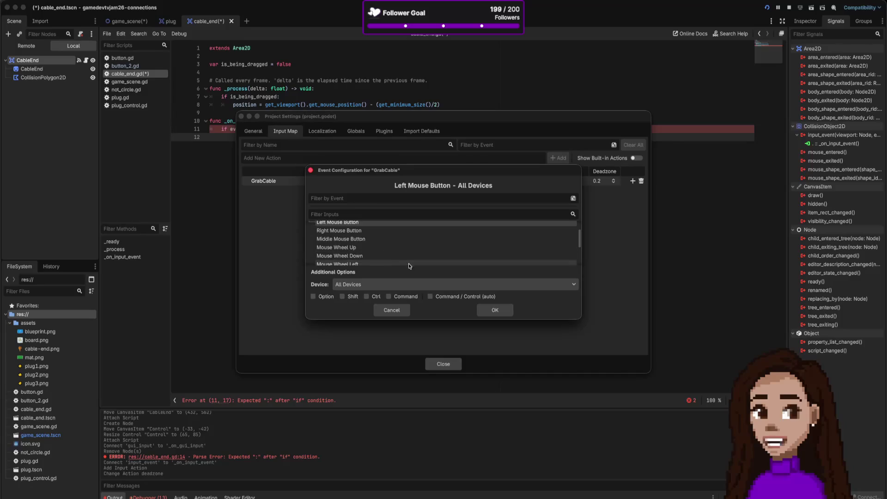
pyautogui.click(495, 311)
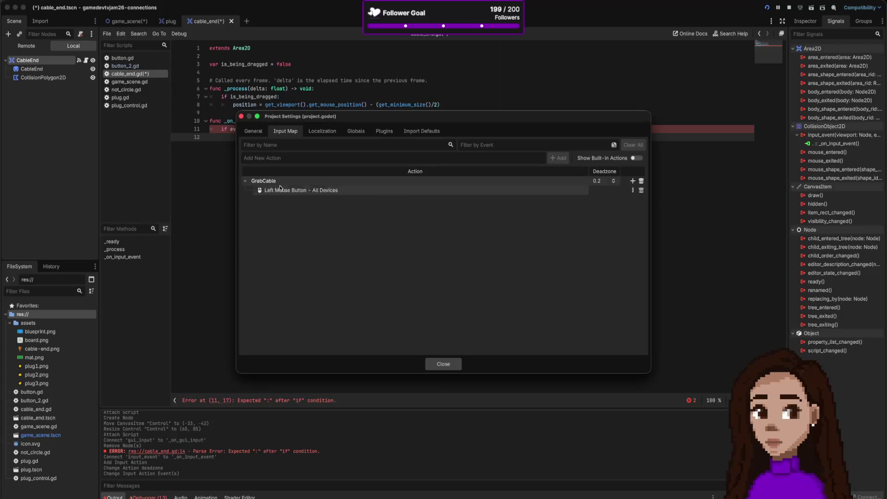
pyautogui.click(633, 180)
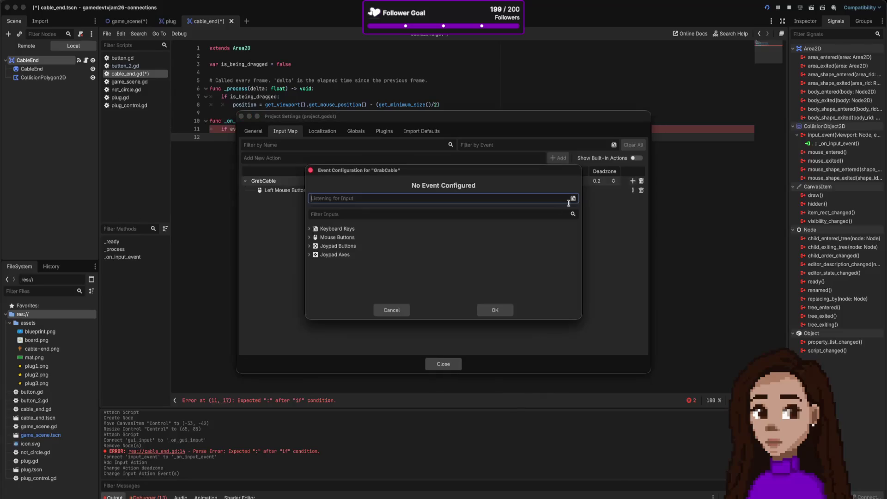
pyautogui.click(309, 229)
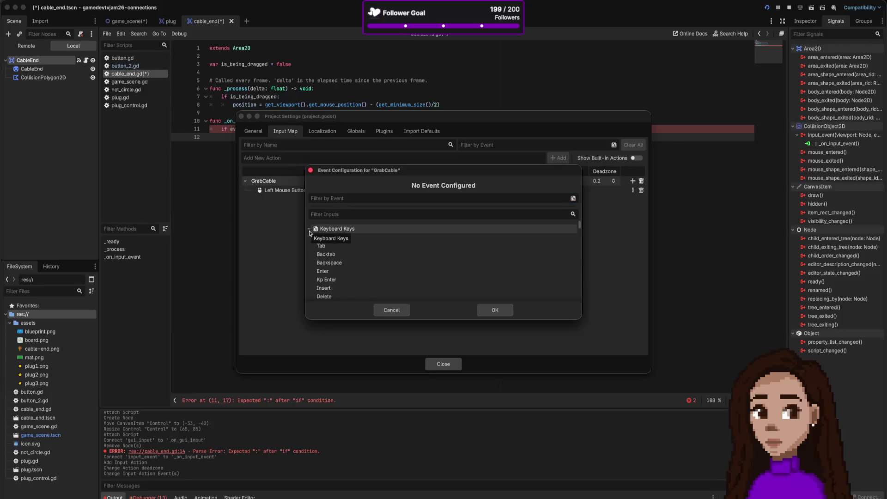
pyautogui.scroll(-15, 319, 249)
pyautogui.scroll(-15, 322, 260)
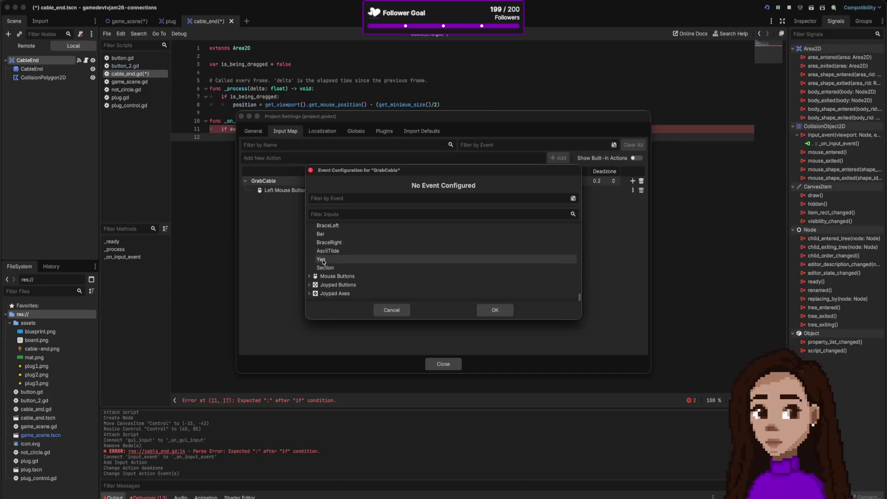
pyautogui.scroll(15, 319, 245)
pyautogui.scroll(15, 317, 241)
pyautogui.scroll(15, 318, 242)
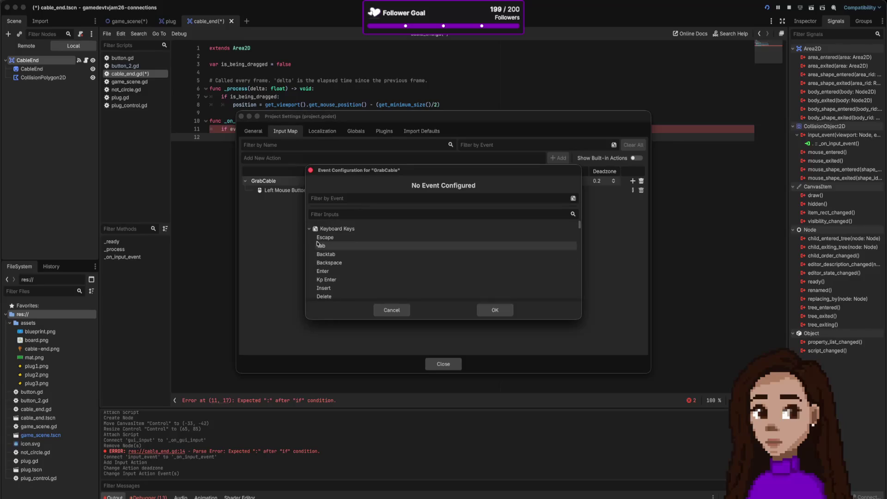
pyautogui.click(310, 229)
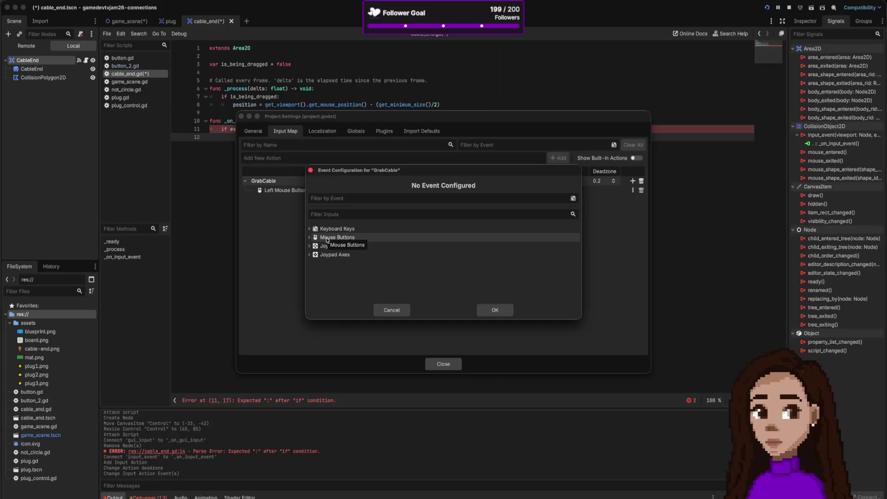
pyautogui.click(309, 247)
pyautogui.click(309, 247)
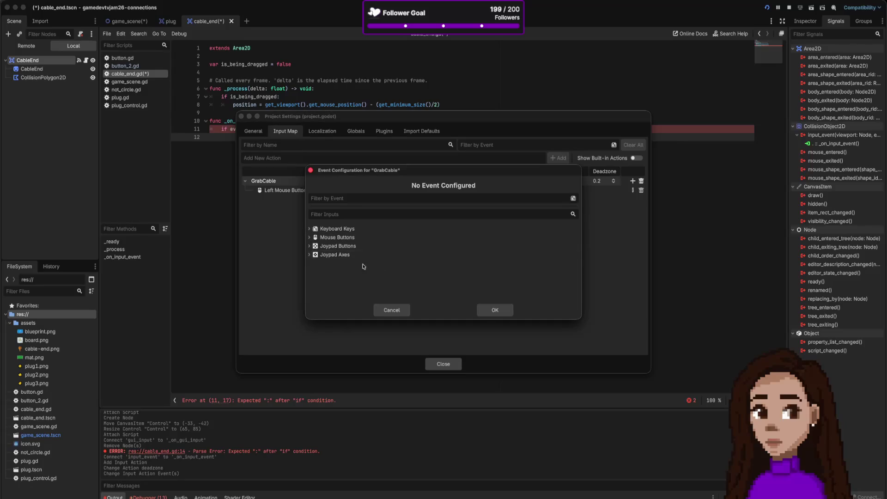
pyautogui.click(391, 311)
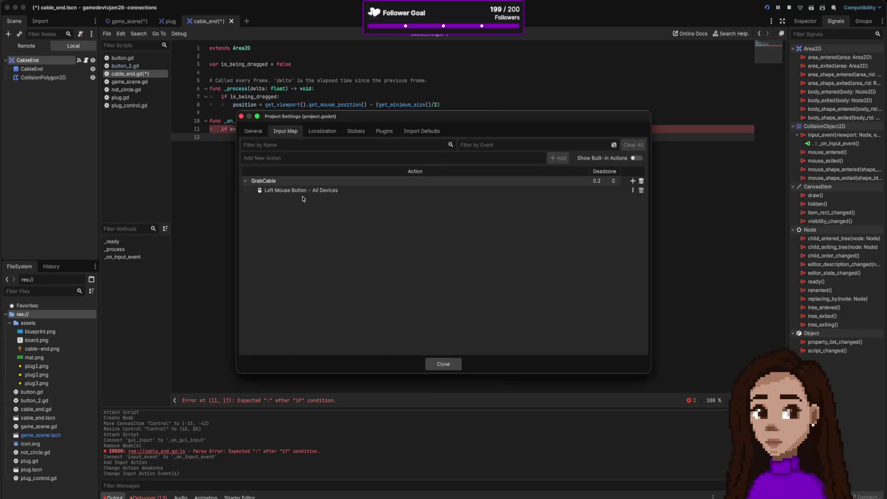
# Step: Rename the GrabCable input action (Left Mouse Button) to ClickLeftMouse and close Project Settings
pyautogui.doubleClick(269, 181)
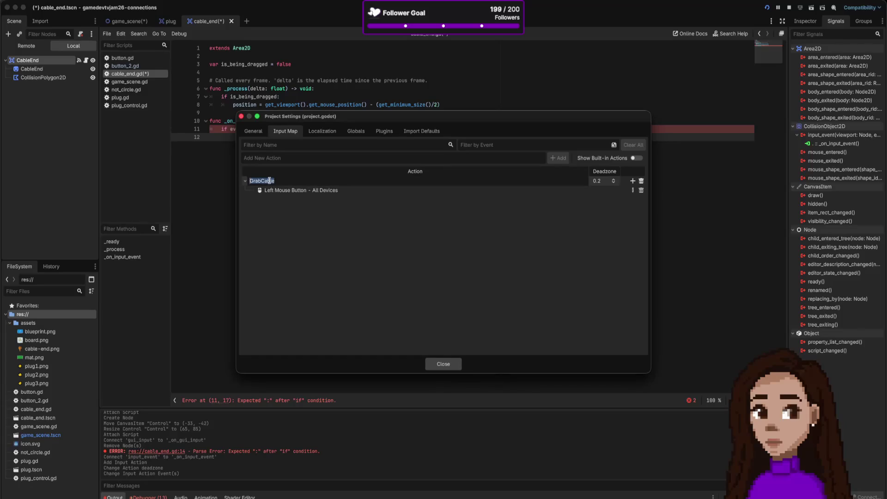
pyautogui.write('ClickMo')
pyautogui.write('us')
pyautogui.press('Return')
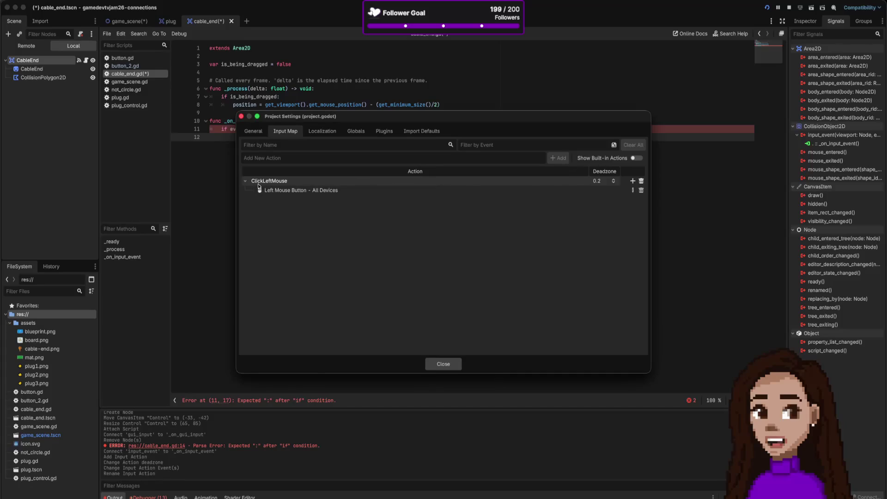
pyautogui.click(440, 365)
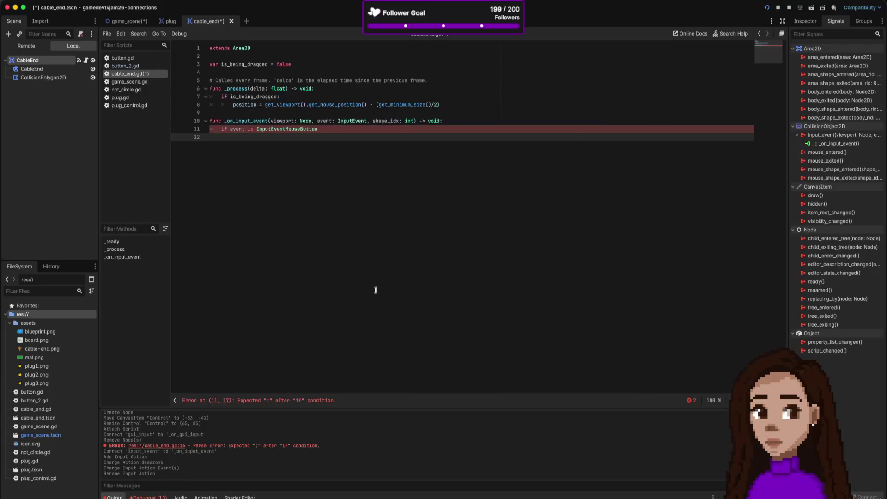
# Step: Select the type check after event on line 11 of cable_end.gd
pyautogui.click(259, 129)
pyautogui.moveTo(245, 131); pyautogui.dragTo(369, 133)
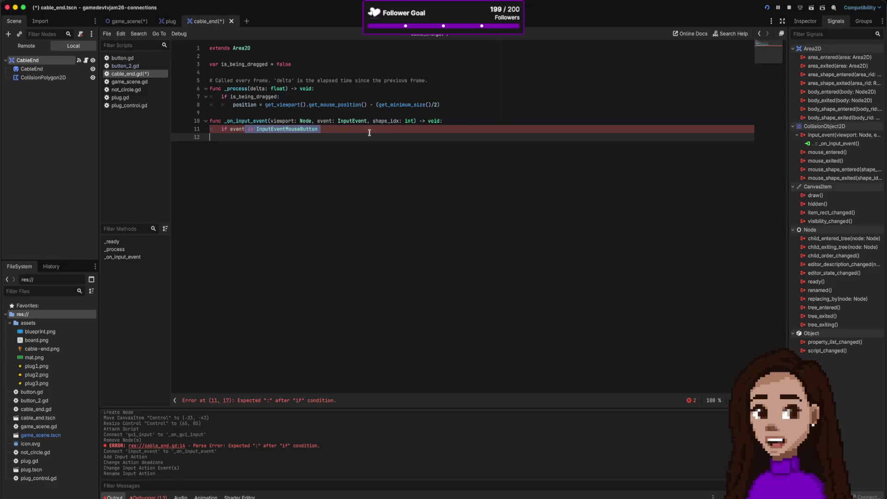
pyautogui.tripleClick(369, 133)
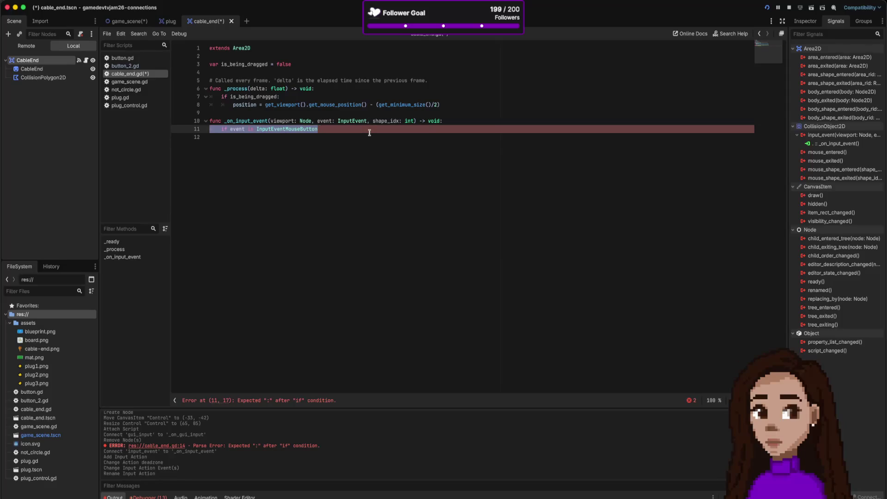
pyautogui.hotkey('shift', 'Down')
pyautogui.moveTo(343, 128); pyautogui.dragTo(244, 129)
# Step: Write if event.is_action_pressed("ClickLeftMouse"): is_being_dragged = true
pyautogui.write('.is')
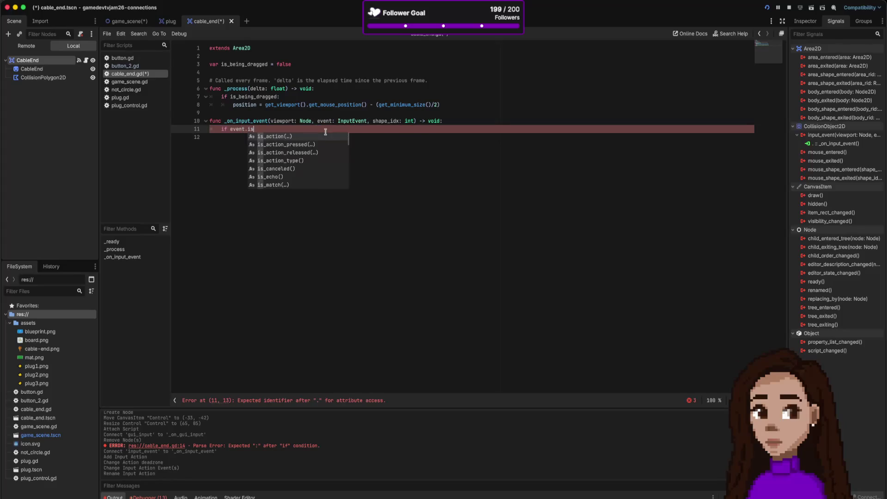
pyautogui.press('Down')
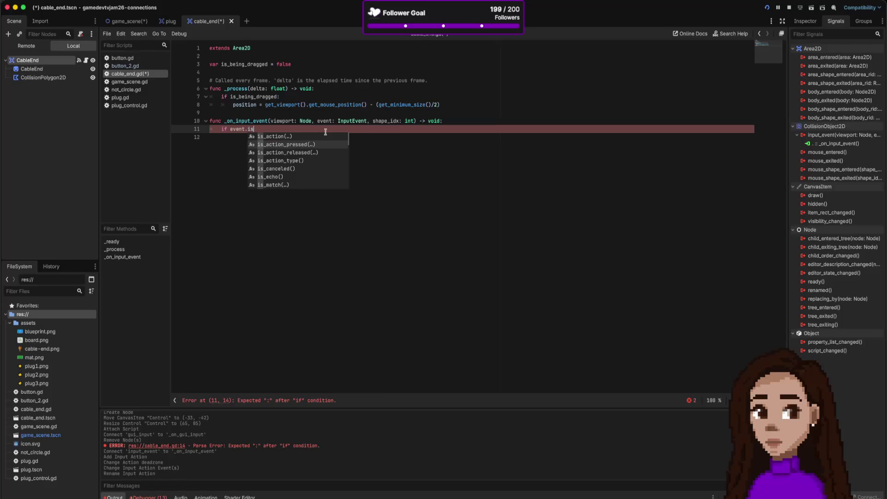
pyautogui.press('Return')
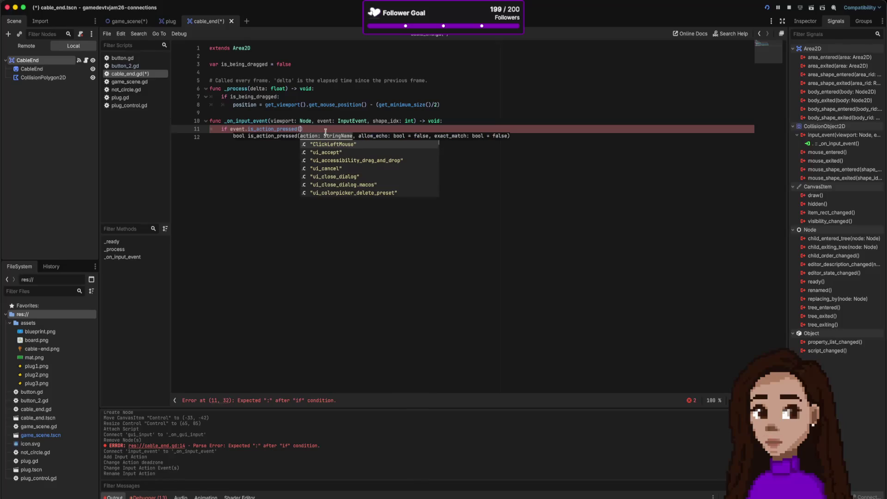
pyautogui.press('Return')
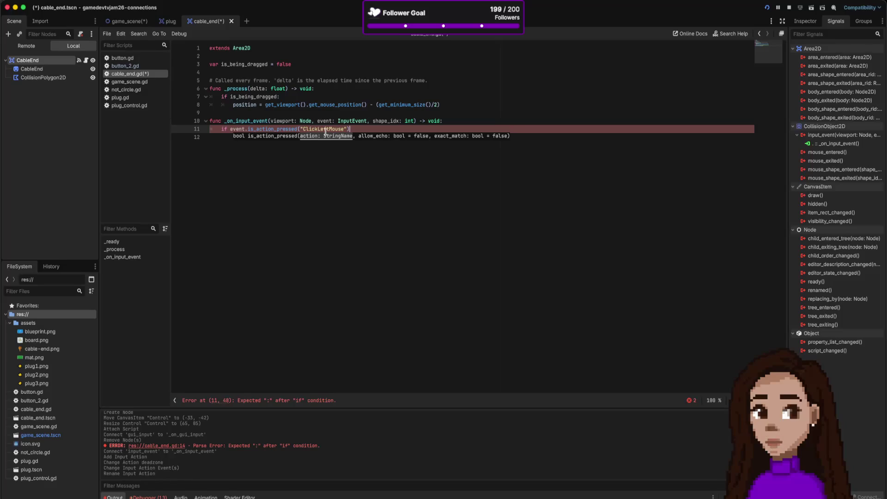
pyautogui.write(':')
pyautogui.press('Return')
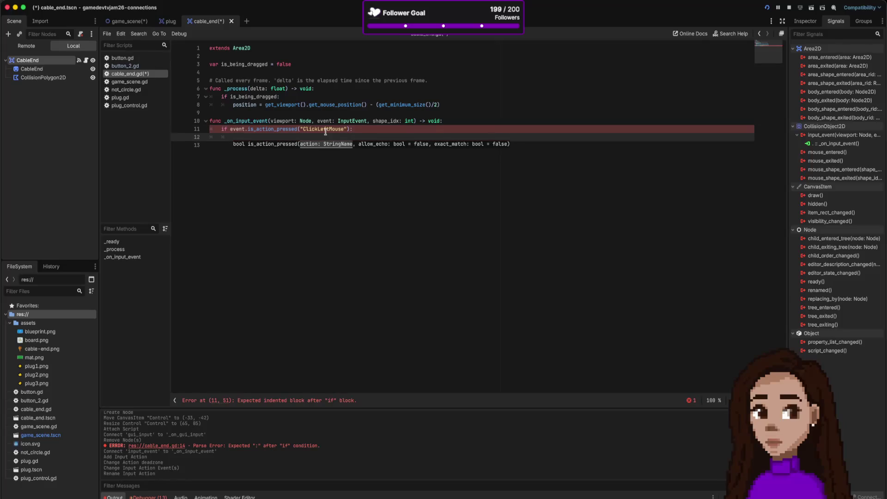
pyautogui.write('is_being_dragged =')
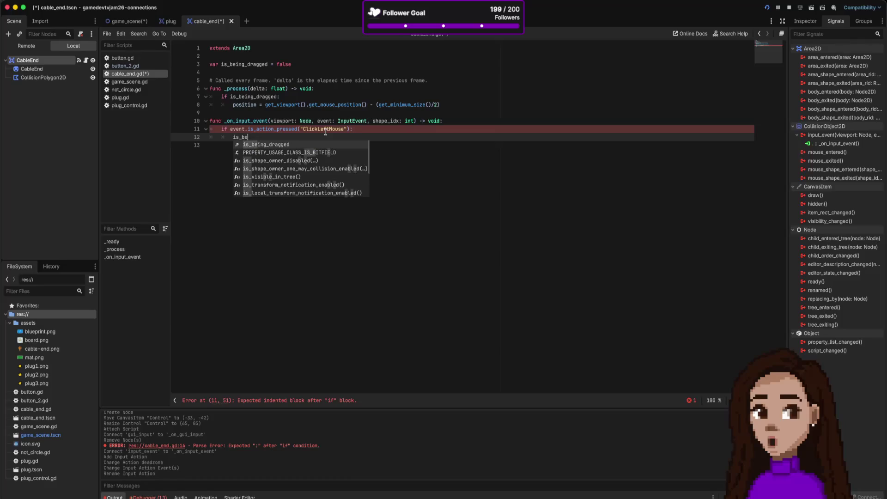
pyautogui.press('Return')
pyautogui.write('tru')
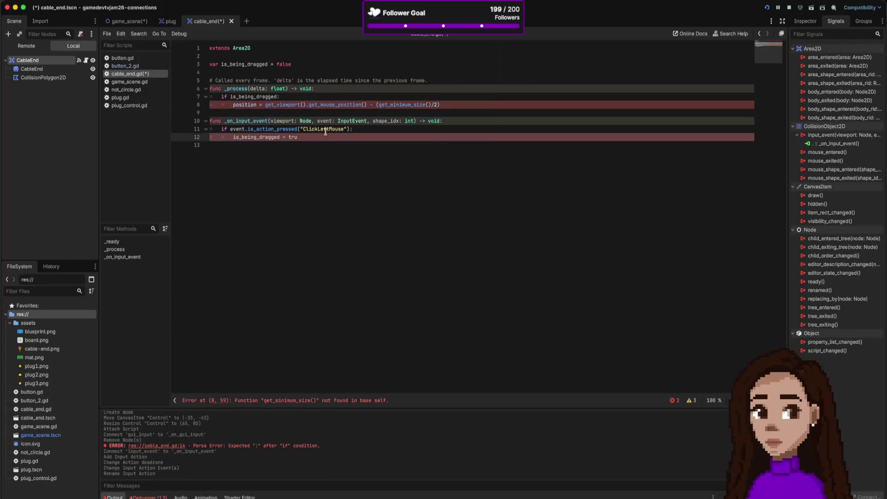
pyautogui.write('e')
pyautogui.press('Return')
# Step: Add an is_action_released("ClickLeftMouse") branch setting is_being_dragged = false, and save
pyautogui.press('BackSpace')
pyautogui.write('if event.us')
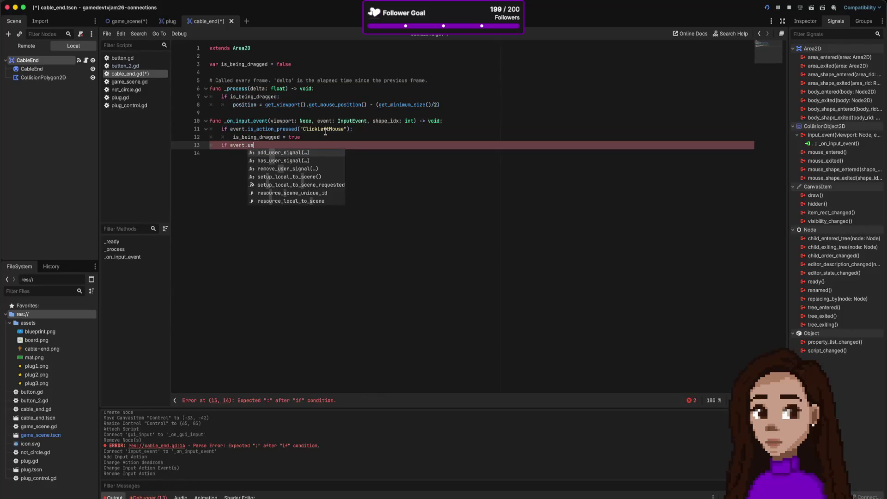
pyautogui.press('BackSpace')
pyautogui.press('BackSpace')
pyautogui.write('is')
pyautogui.press('Down')
pyautogui.press('Down')
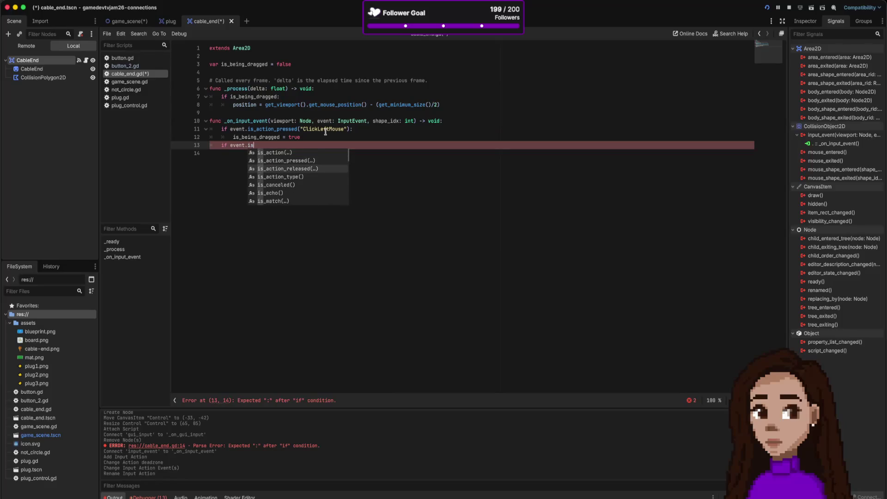
pyautogui.press('Return')
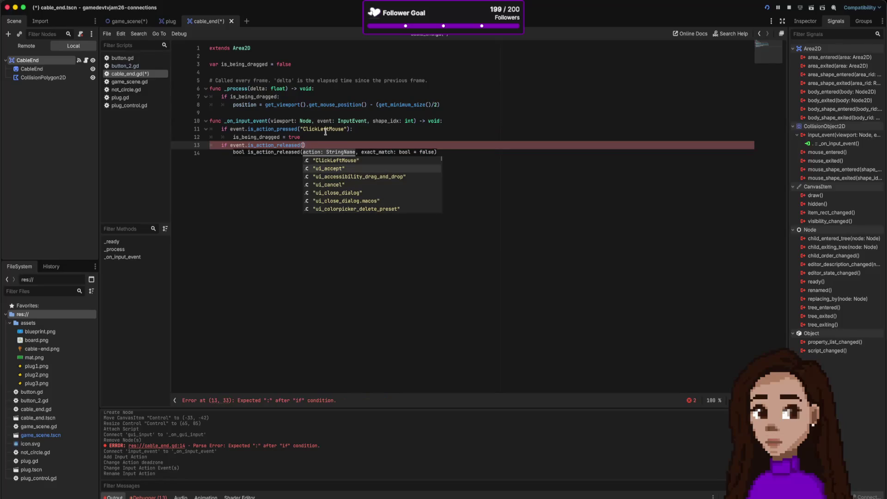
pyautogui.press('Return')
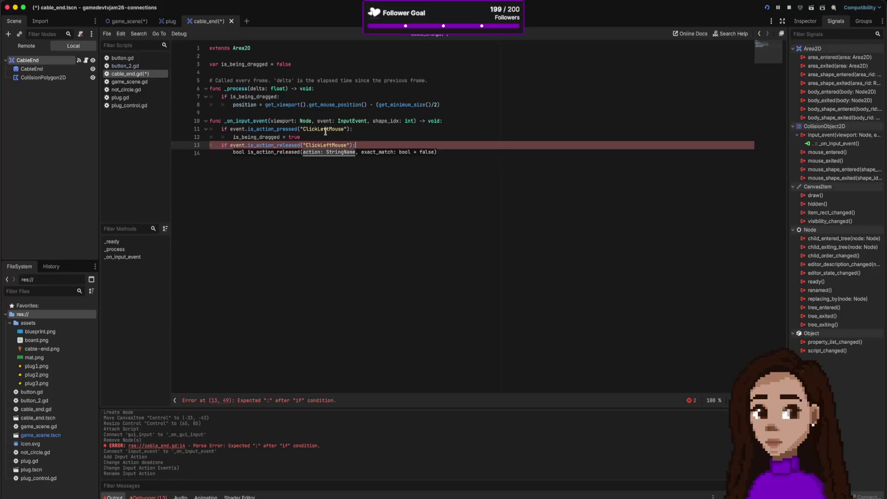
pyautogui.press('Return')
pyautogui.write('is_')
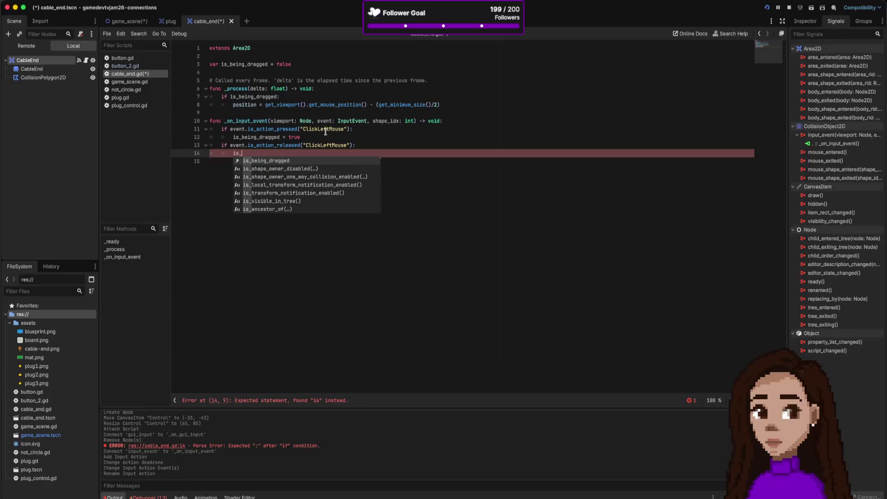
pyautogui.press('Return')
pyautogui.write('= f')
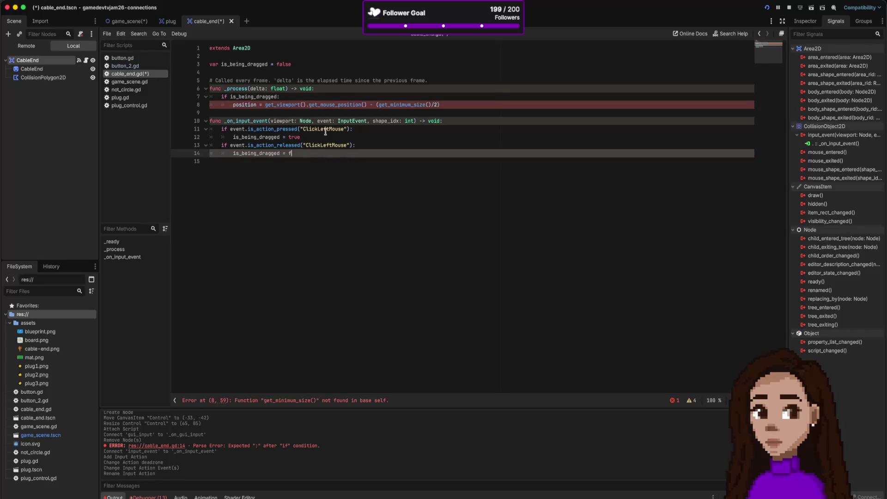
pyautogui.write('alse')
pyautogui.hotkey('ctrl', 's')
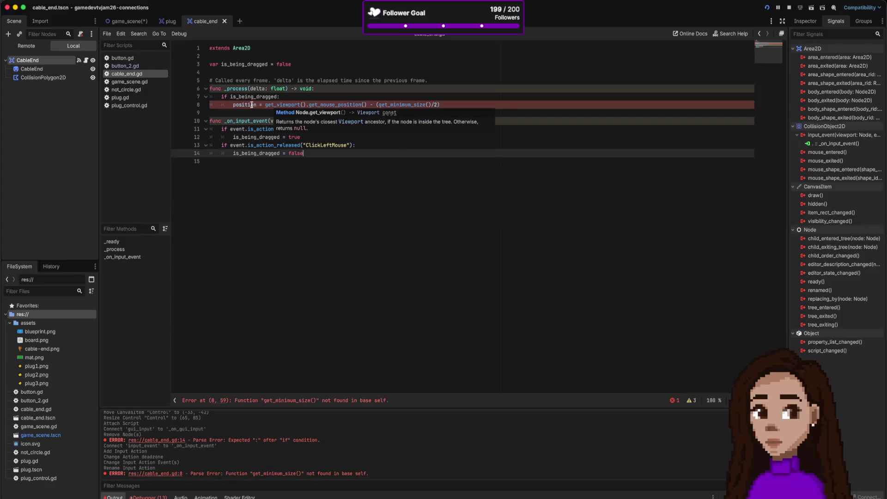
# Step: Locate the get_minimum_size error on line 8 and retype the position assignment
pyautogui.moveTo(250, 105)
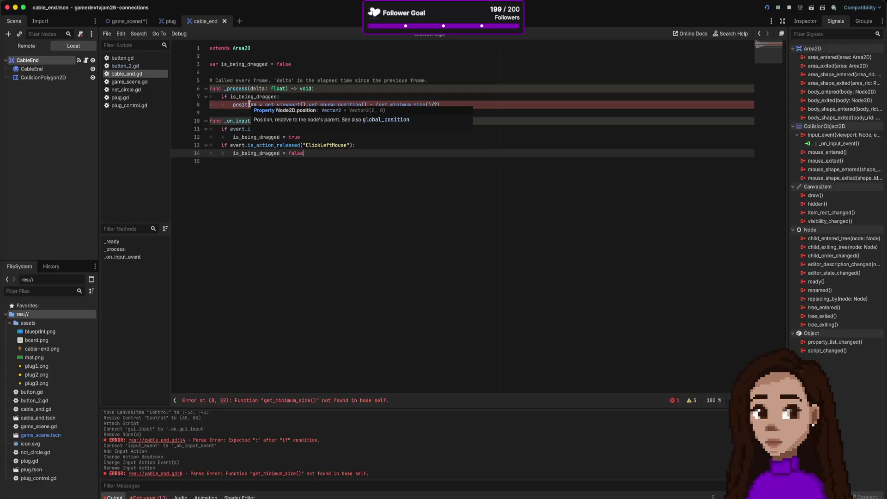
pyautogui.click(250, 105)
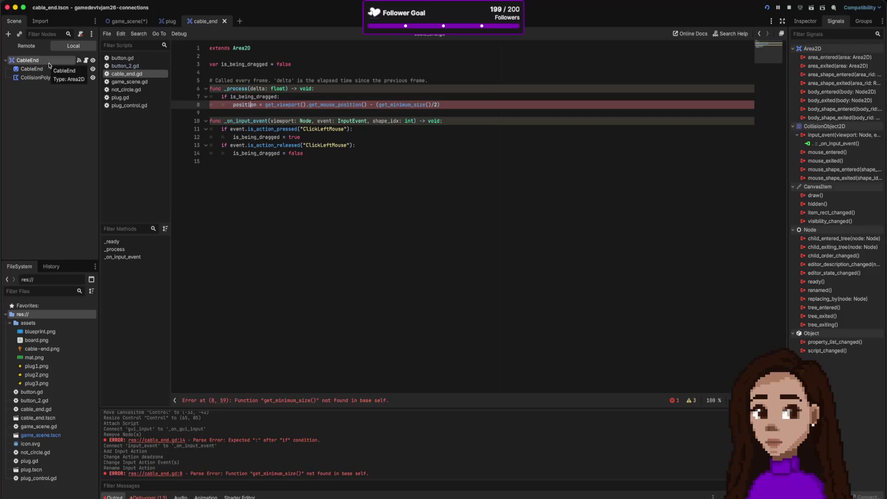
pyautogui.moveTo(243, 105)
pyautogui.click(270, 155)
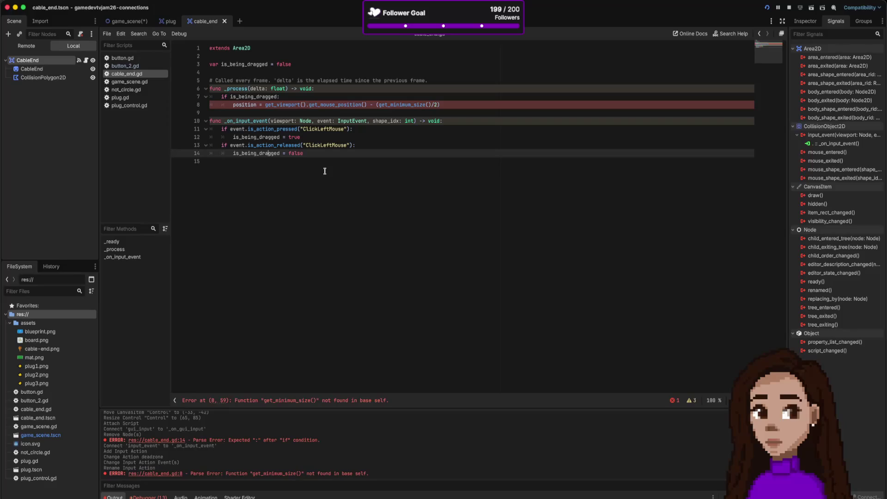
pyautogui.click(170, 474)
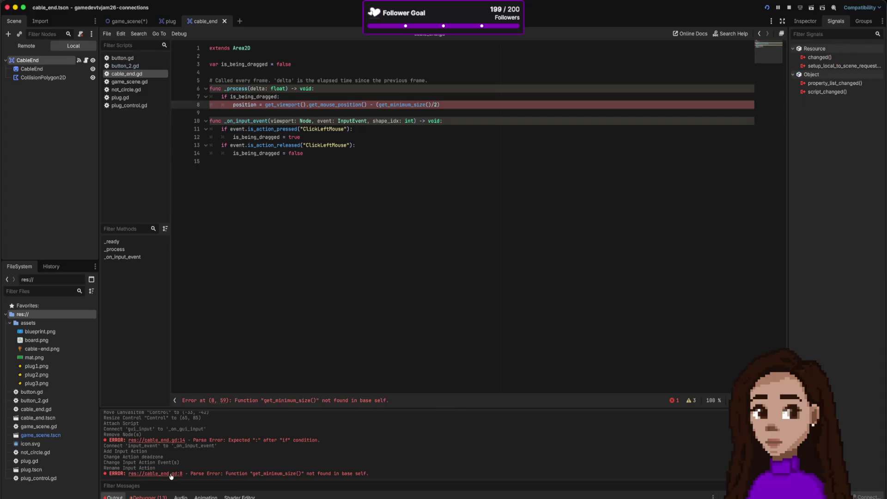
pyautogui.doubleClick(245, 105)
pyautogui.write('position')
# Step: Delete the ' - (get_minimum_size()/2)' offset from line 8 and save the script
pyautogui.doubleClick(392, 106)
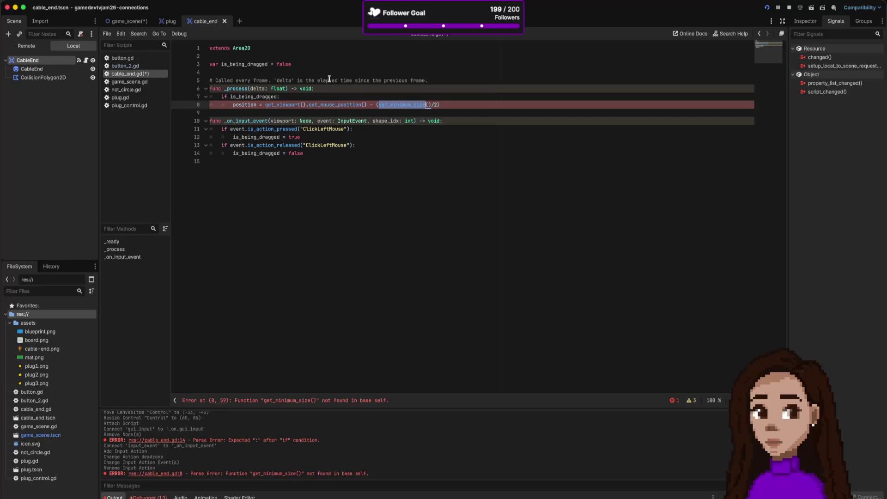
pyautogui.click(367, 105)
pyautogui.moveTo(367, 105); pyautogui.dragTo(445, 104)
pyautogui.press('BackSpace')
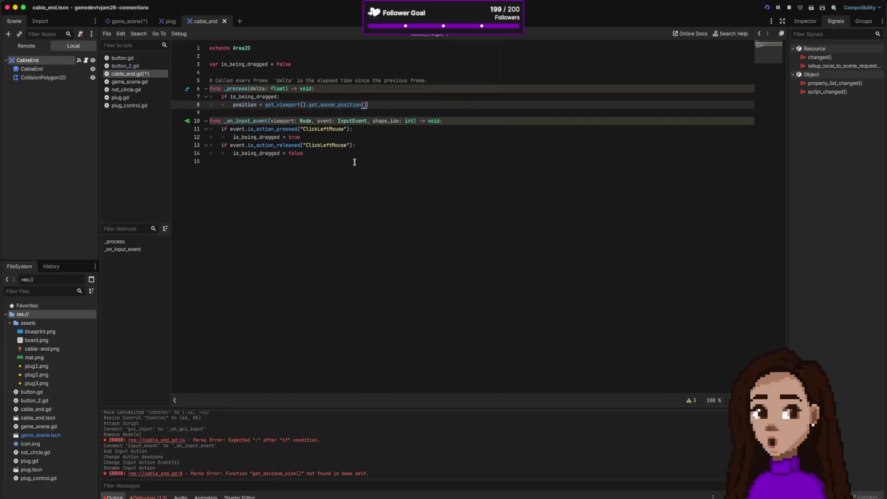
pyautogui.hotkey('ctrl', 's')
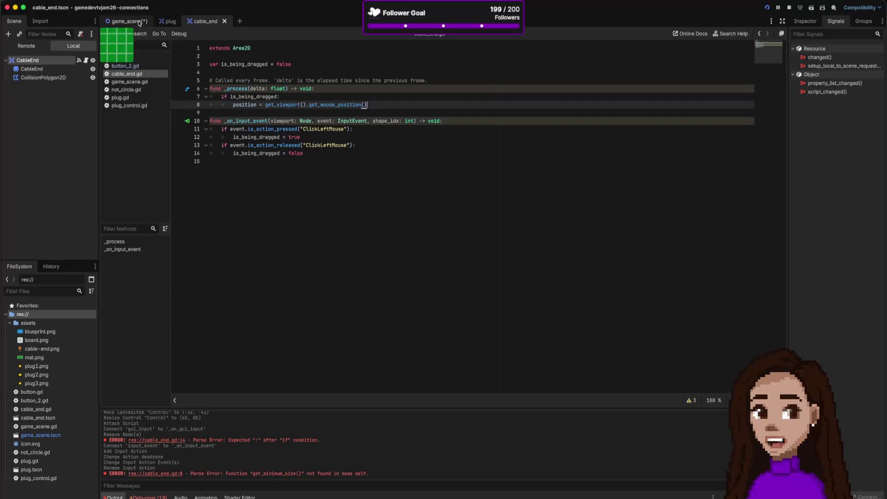
# Step: Switch to game_scene, launch the game to test it, then stop it
pyautogui.click(140, 22)
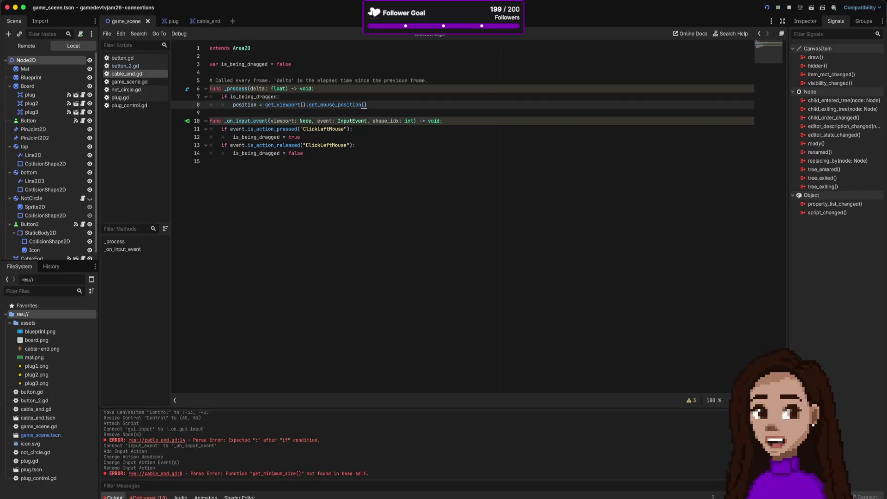
pyautogui.click(789, 8)
pyautogui.click(767, 8)
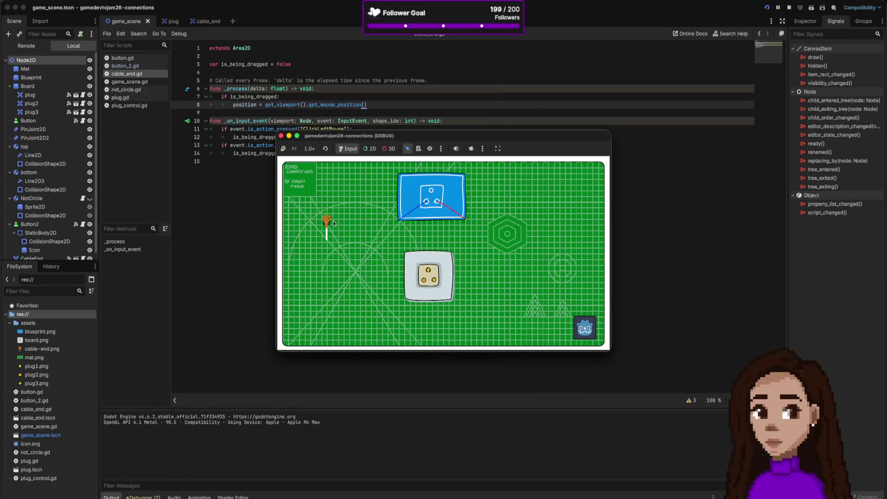
pyautogui.click(281, 136)
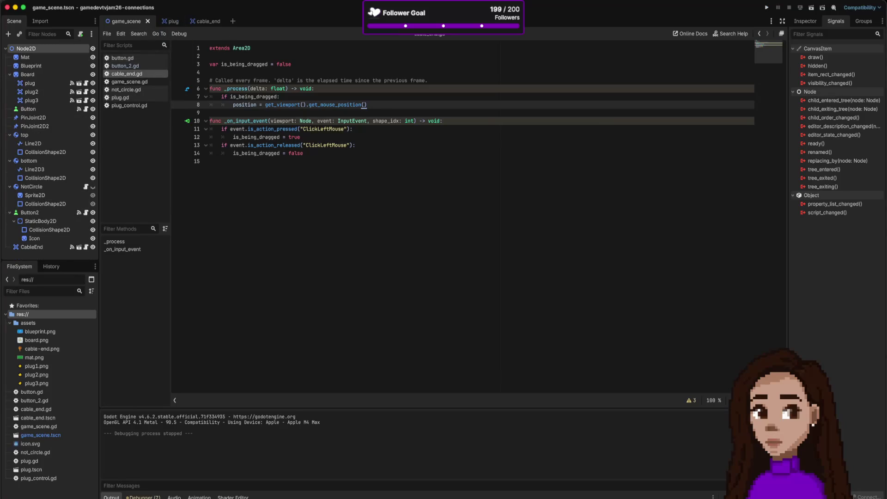
# Step: Nudge CableEnd down on the board to (440, 581) and rerun the game
pyautogui.click(407, 8)
pyautogui.click(336, 217)
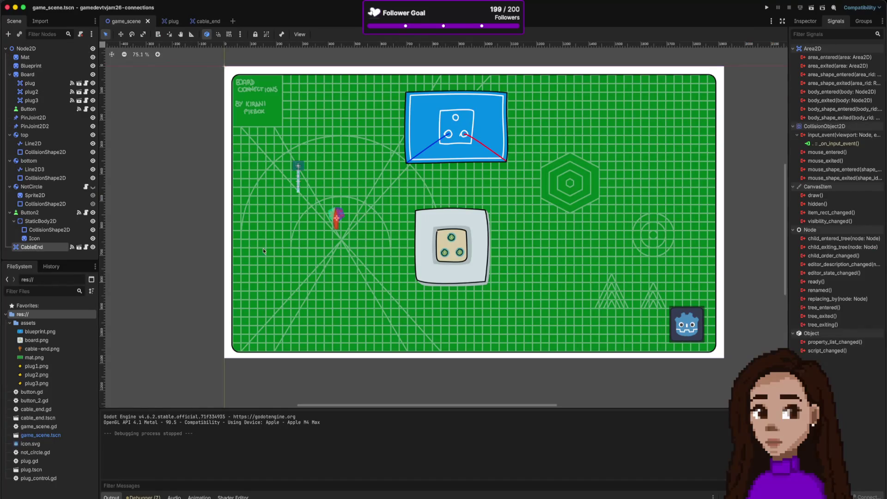
pyautogui.click(336, 218)
pyautogui.moveTo(336, 218); pyautogui.dragTo(339, 222)
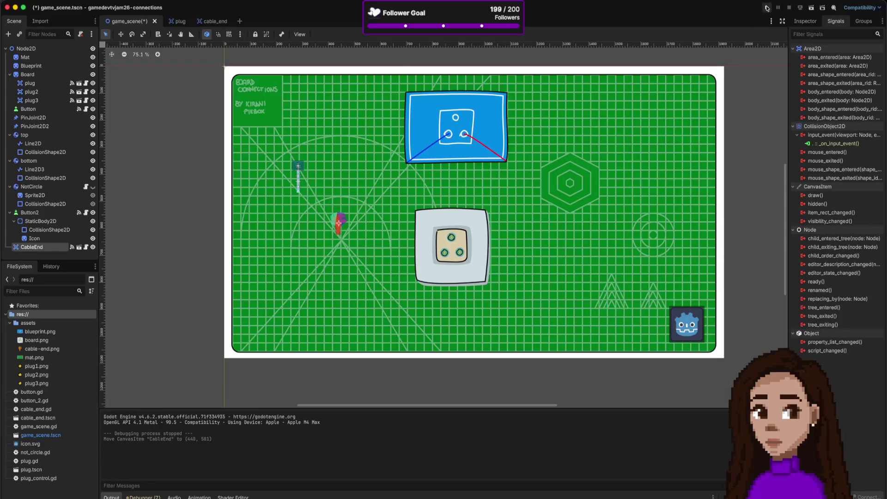
pyautogui.click(767, 8)
pyautogui.moveTo(352, 259)
pyautogui.mouseDown()
pyautogui.moveTo(369, 241)
pyautogui.moveTo(381, 256)
pyautogui.moveTo(333, 251)
pyautogui.mouseUp()
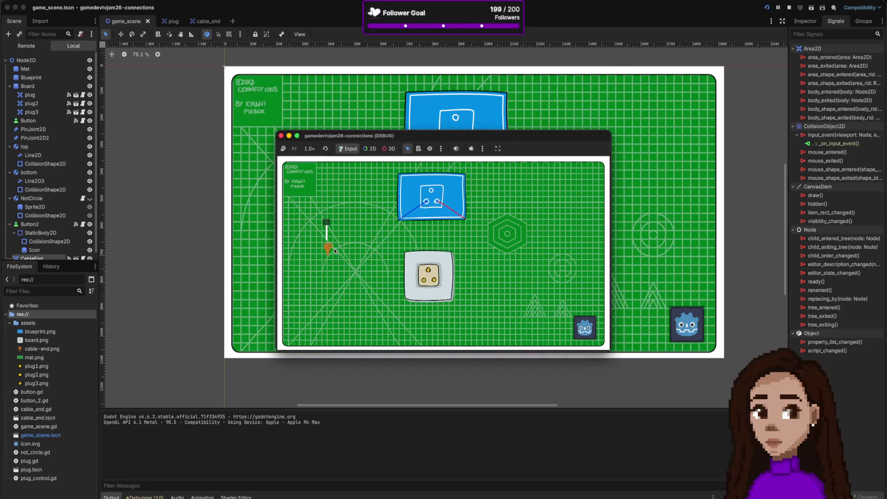
# Step: Drag the orange cable end onto the plug socket's edge in the running game, then stop it
pyautogui.moveTo(354, 196)
pyautogui.mouseDown()
pyautogui.moveTo(365, 241)
pyautogui.moveTo(423, 279)
pyautogui.moveTo(348, 238)
pyautogui.moveTo(362, 197)
pyautogui.moveTo(498, 264)
pyautogui.moveTo(386, 244)
pyautogui.moveTo(363, 231)
pyautogui.moveTo(446, 204)
pyautogui.moveTo(478, 258)
pyautogui.moveTo(373, 242)
pyautogui.mouseUp()
pyautogui.click(365, 245)
pyautogui.moveTo(373, 252)
pyautogui.mouseDown()
pyautogui.moveTo(419, 279)
pyautogui.moveTo(432, 270)
pyautogui.moveTo(428, 282)
pyautogui.moveTo(407, 280)
pyautogui.moveTo(426, 284)
pyautogui.moveTo(384, 271)
pyautogui.mouseUp()
pyautogui.click(280, 136)
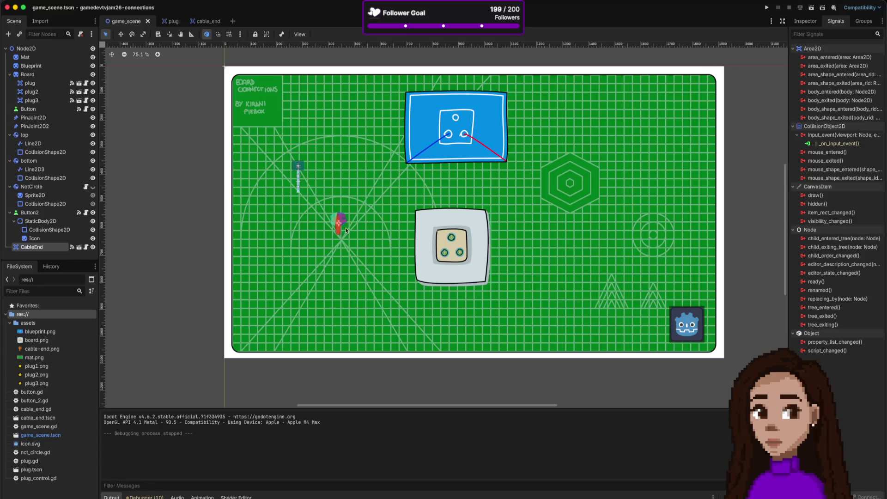
# Step: Open the plug scene and check plug.gd's body_entered handler
pyautogui.click(166, 22)
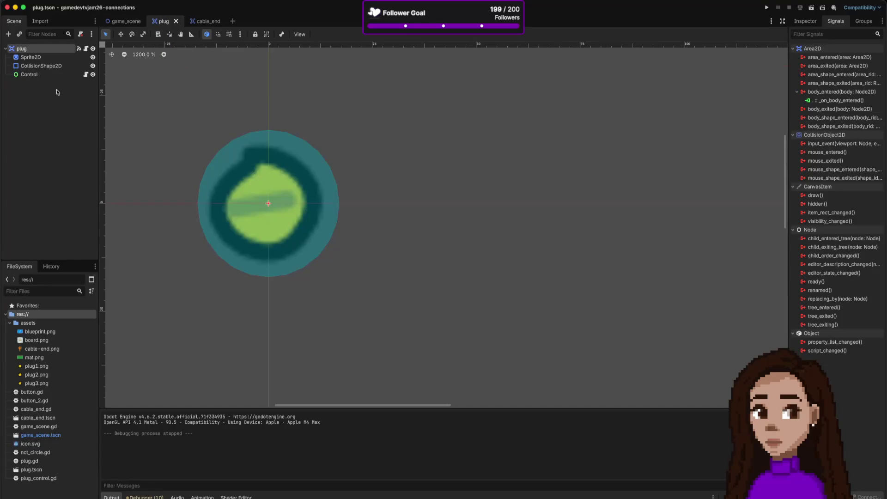
pyautogui.click(86, 48)
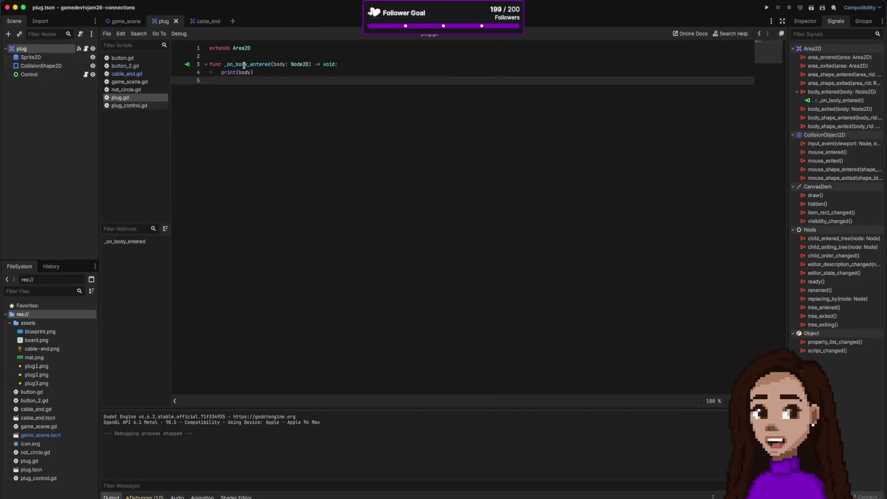
pyautogui.moveTo(241, 72)
pyautogui.moveTo(104, 433); pyautogui.dragTo(178, 434)
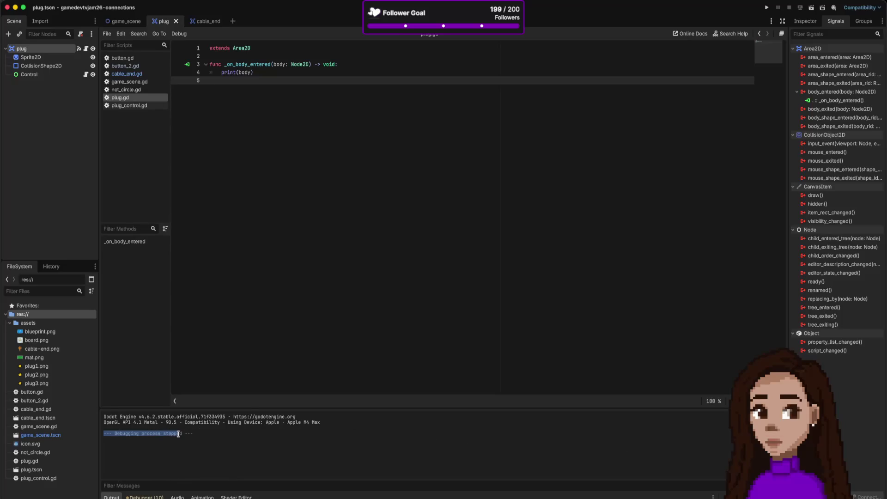
# Step: In the cable_end scene, inspect CollisionPolygon2D and then the CableEnd root's Area2D properties
pyautogui.click(128, 25)
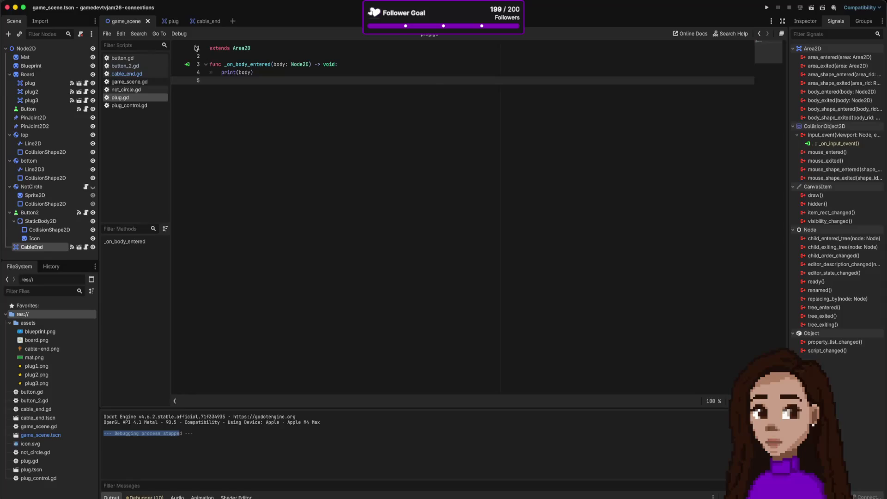
pyautogui.click(210, 23)
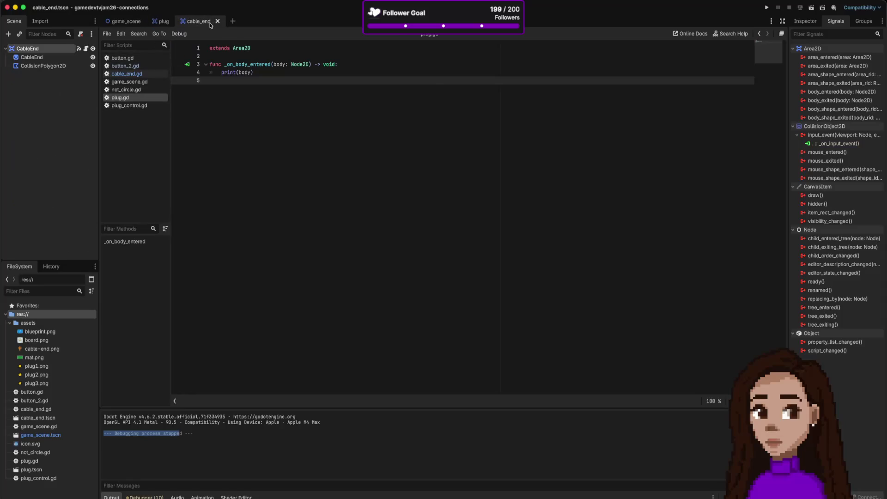
pyautogui.click(54, 67)
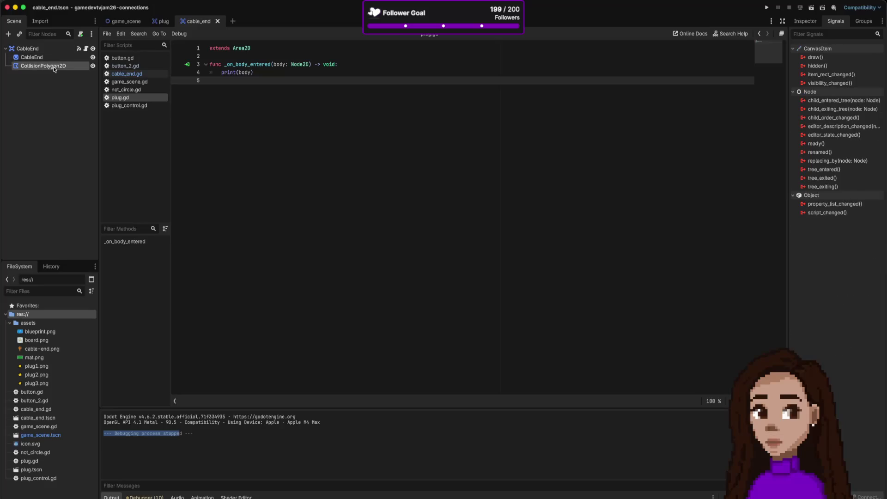
pyautogui.click(805, 21)
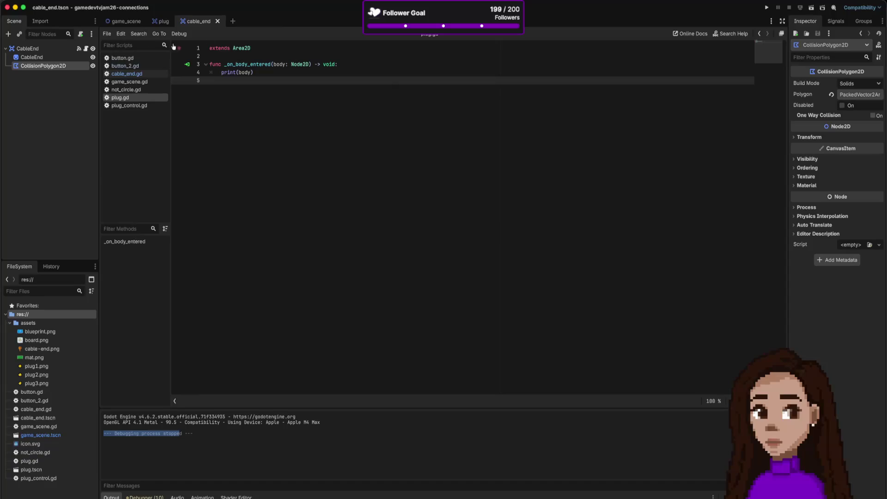
pyautogui.click(28, 50)
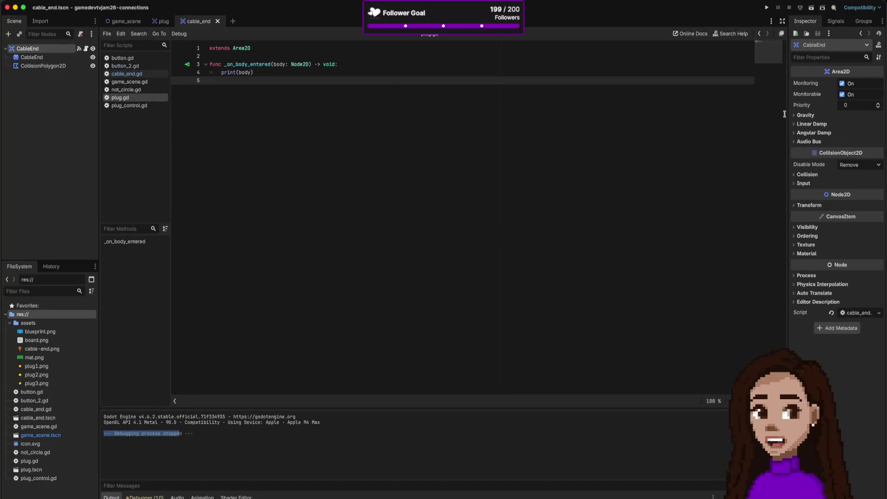
# Step: Run the game and drag the orange and dark cable ends into the central plug socket
pyautogui.click(767, 7)
pyautogui.moveTo(353, 260)
pyautogui.mouseDown()
pyautogui.moveTo(409, 266)
pyautogui.moveTo(433, 286)
pyautogui.moveTo(427, 280)
pyautogui.mouseUp()
pyautogui.moveTo(328, 224)
pyautogui.mouseDown()
pyautogui.moveTo(422, 287)
pyautogui.moveTo(432, 277)
pyautogui.moveTo(427, 256)
pyautogui.moveTo(353, 225)
pyautogui.moveTo(167, 438)
pyautogui.moveTo(365, 305)
pyautogui.moveTo(360, 280)
pyautogui.moveTo(369, 268)
pyautogui.mouseUp()
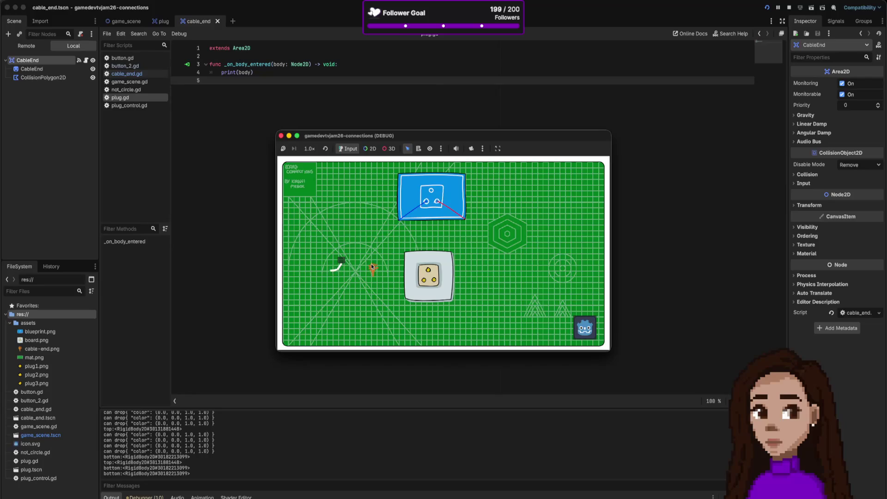
pyautogui.moveTo(374, 264)
pyautogui.mouseDown()
pyautogui.moveTo(427, 285)
pyautogui.moveTo(375, 257)
pyautogui.moveTo(415, 272)
pyautogui.moveTo(355, 272)
pyautogui.moveTo(326, 193)
pyautogui.mouseUp()
# Step: Drop the orange cable end on the socket, stop the game, and open cable_end.gd
pyautogui.moveTo(380, 265); pyautogui.dragTo(429, 276)
pyautogui.click(281, 136)
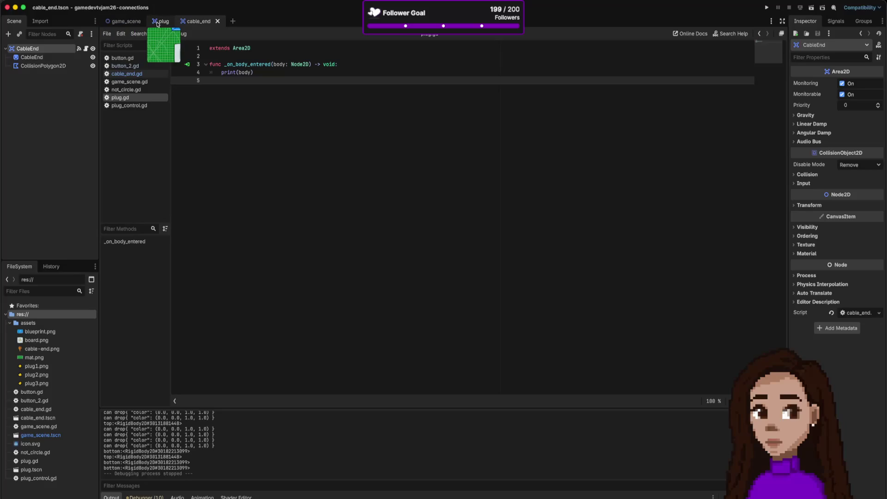
pyautogui.click(159, 23)
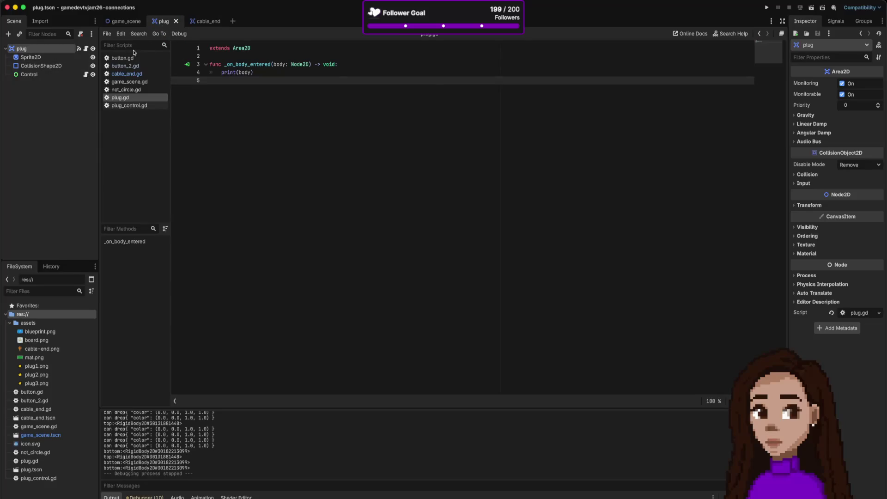
pyautogui.click(196, 23)
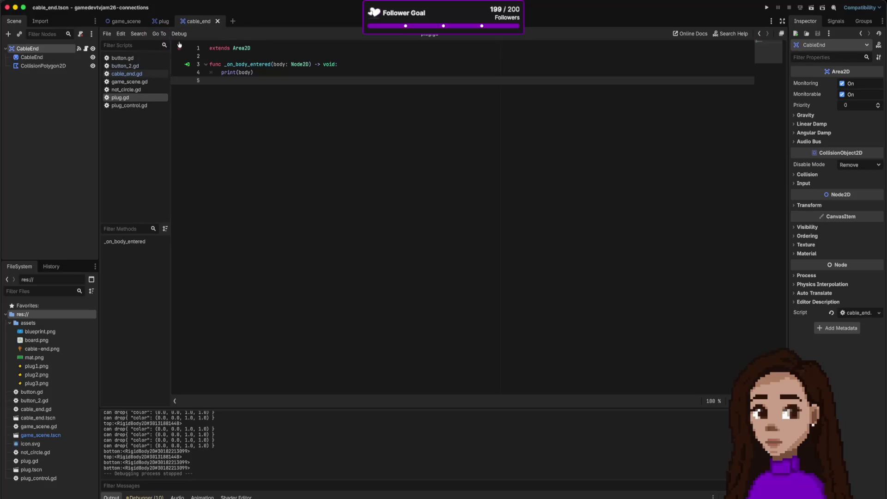
pyautogui.click(142, 75)
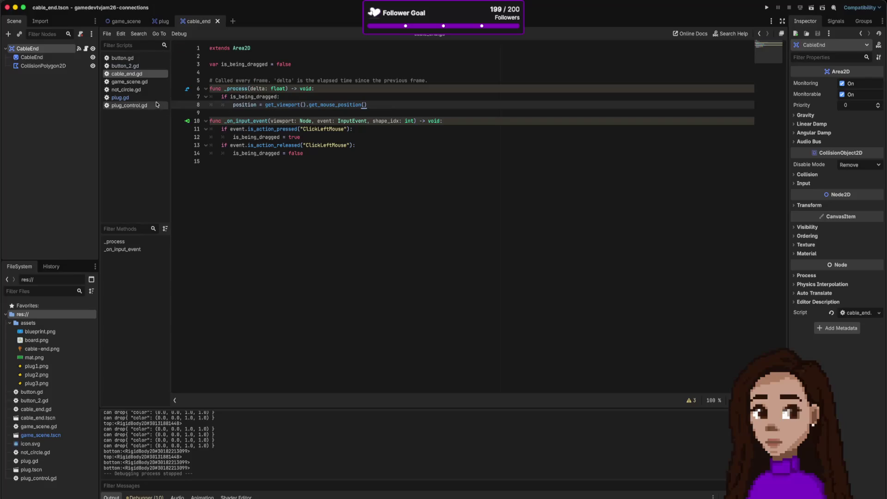
# Step: Open plug.gd, select its _on_body_entered handler, then return to the cable_end scene
pyautogui.click(164, 22)
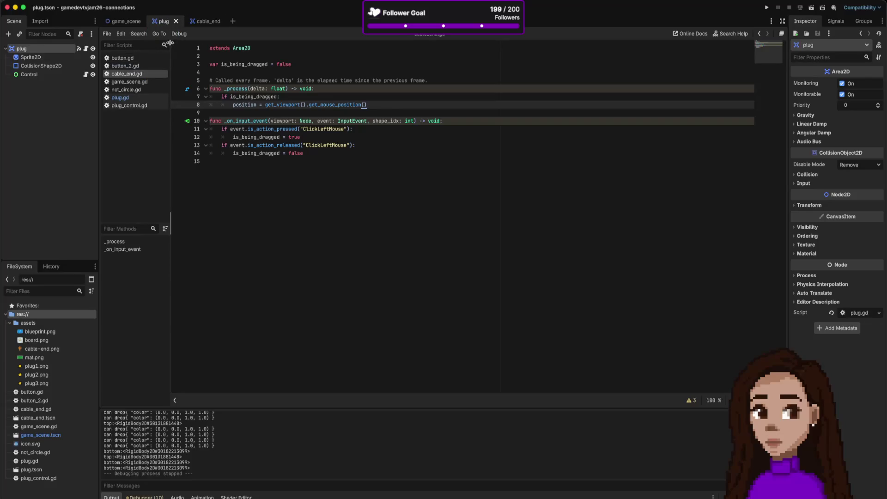
pyautogui.click(139, 98)
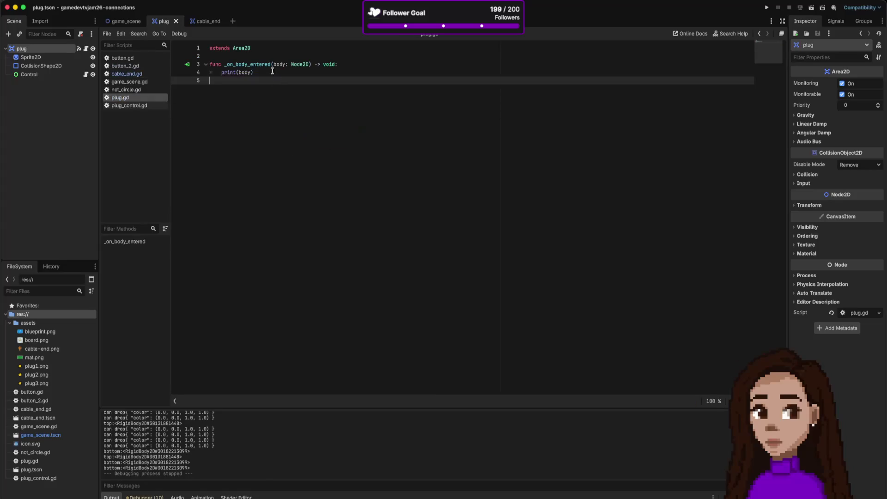
pyautogui.moveTo(272, 71); pyautogui.dragTo(209, 64)
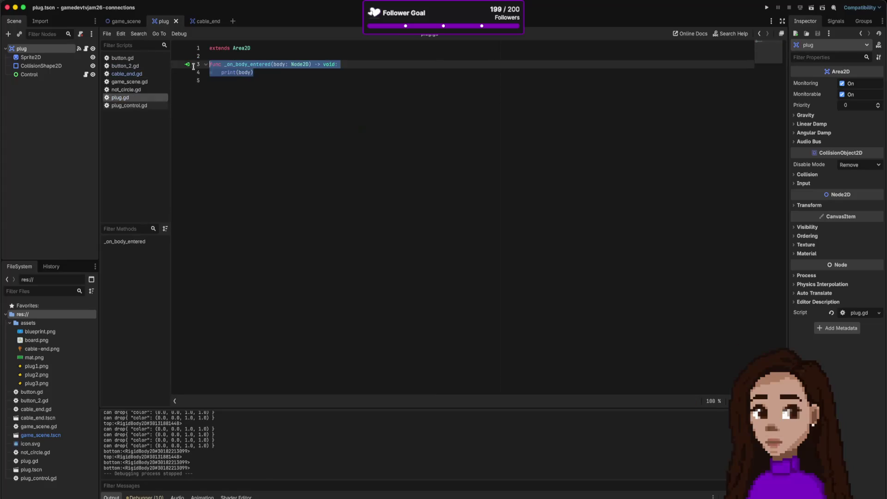
pyautogui.click(205, 22)
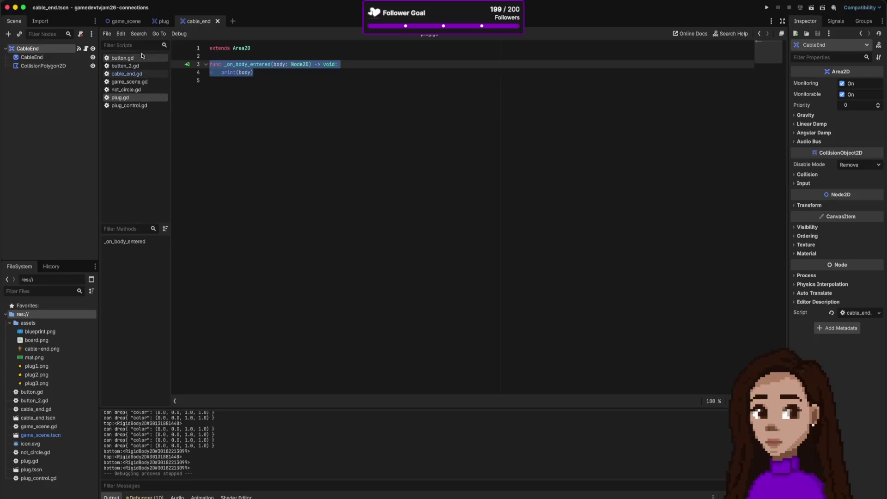
pyautogui.moveTo(134, 58)
pyautogui.mouseDown()
pyautogui.moveTo(130, 26)
pyautogui.moveTo(165, 23)
pyautogui.moveTo(131, 23)
pyautogui.moveTo(166, 23)
pyautogui.mouseUp()
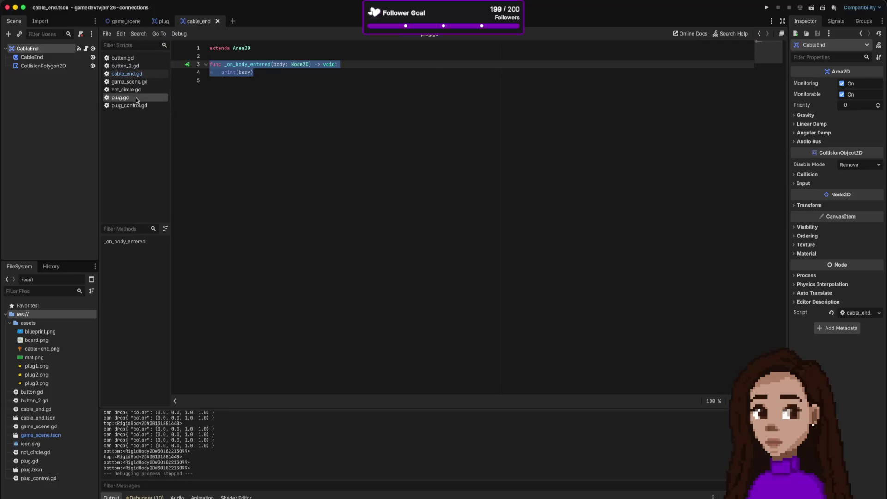
# Step: Display cable_end.gd with its _process and _on_input_event drag functions
pyautogui.click(131, 74)
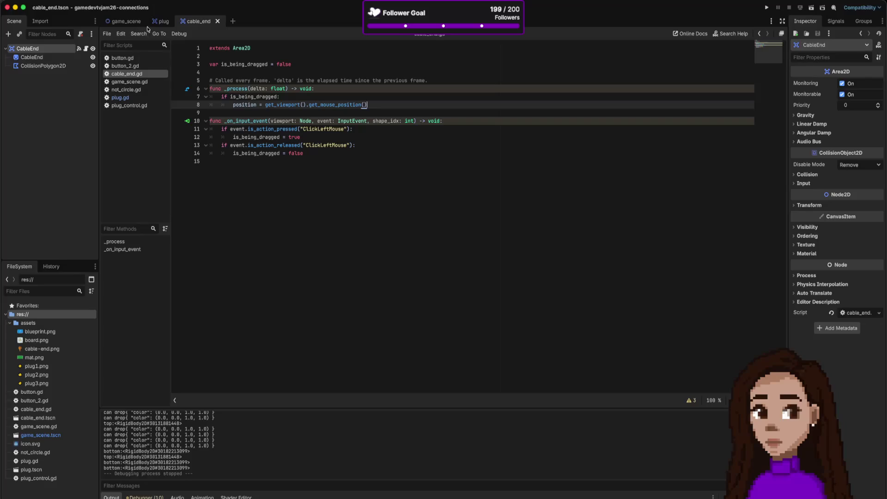
pyautogui.moveTo(153, 24)
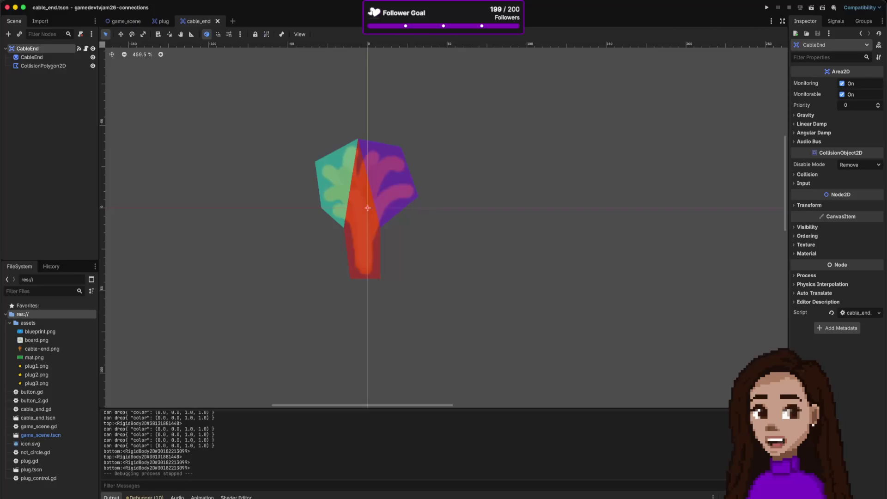
# Step: Select NotCircle in game_scene and list its signals in the Node > Signals dock
pyautogui.click(203, 25)
pyautogui.click(127, 21)
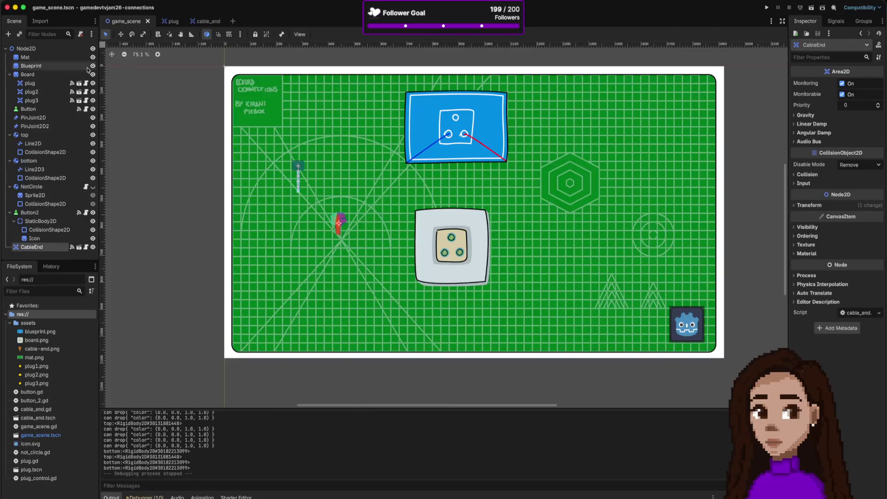
pyautogui.click(46, 186)
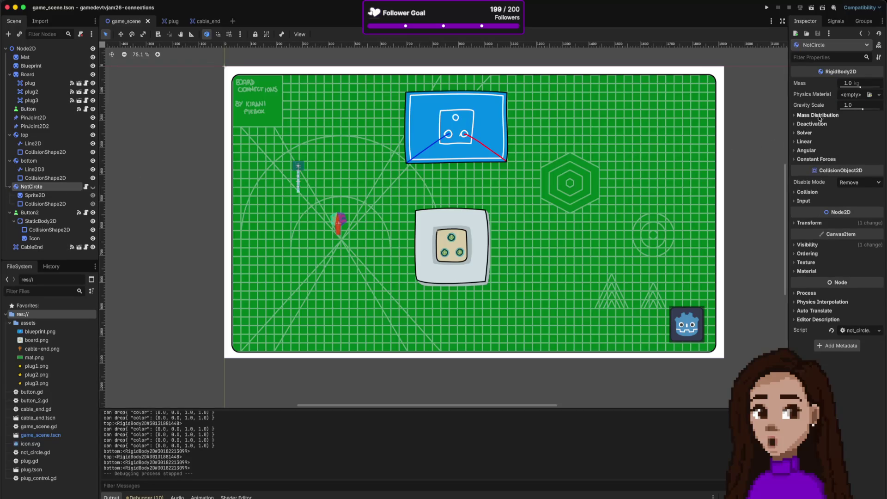
pyautogui.click(833, 22)
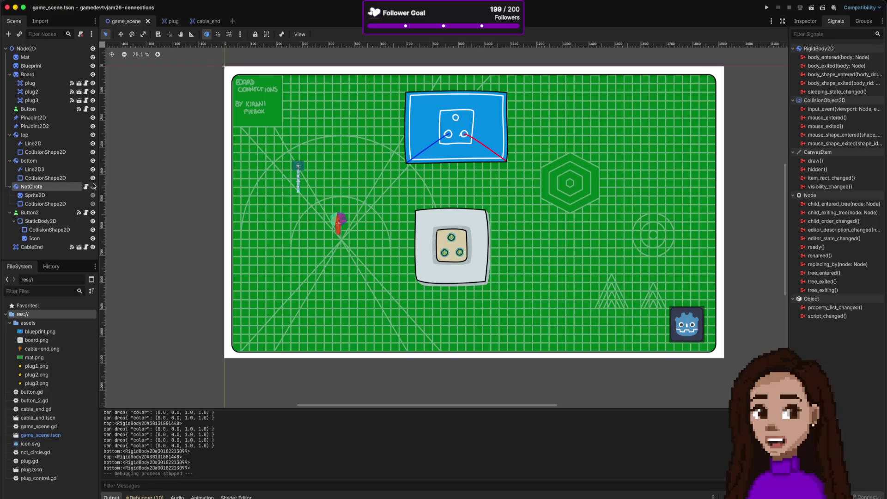
pyautogui.moveTo(189, 23)
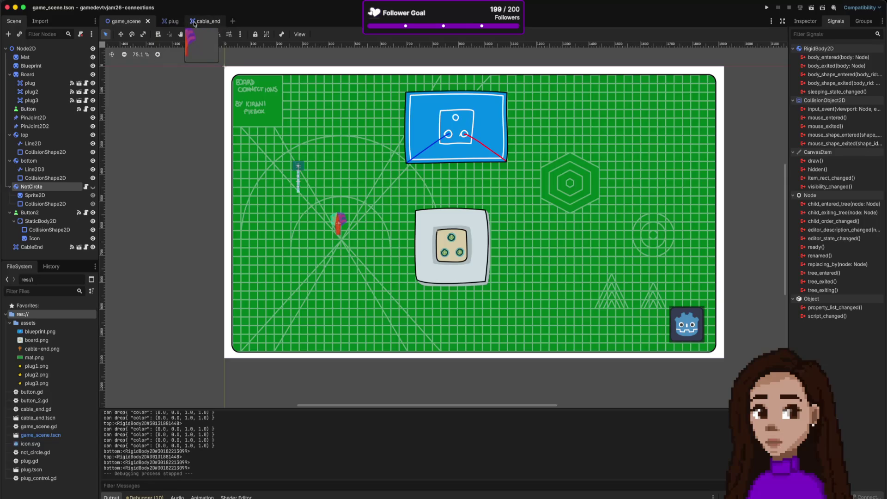
# Step: In the cable_end scene, add a StaticBody2D child under the CableEnd root via the 'sta' search
pyautogui.click(203, 21)
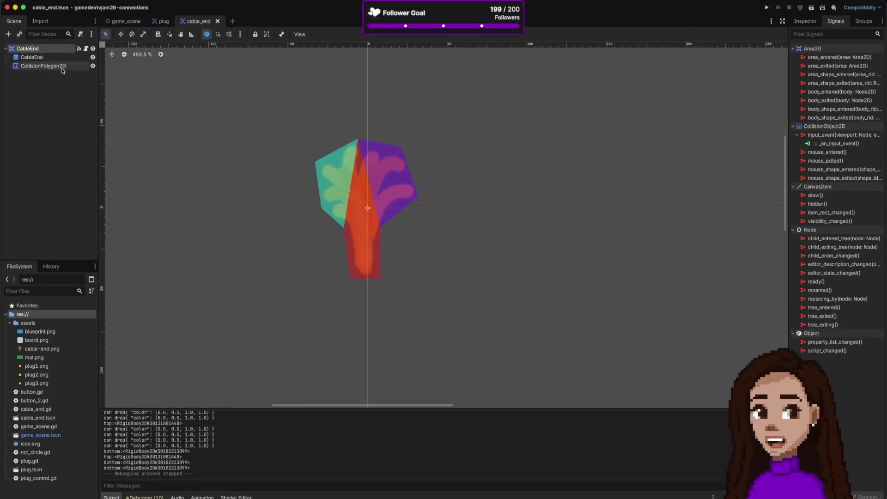
pyautogui.rightClick(38, 83)
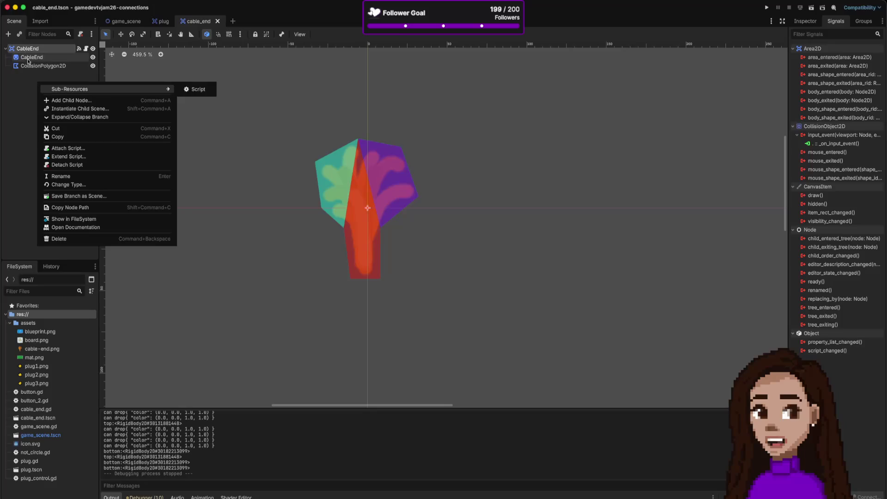
pyautogui.click(60, 101)
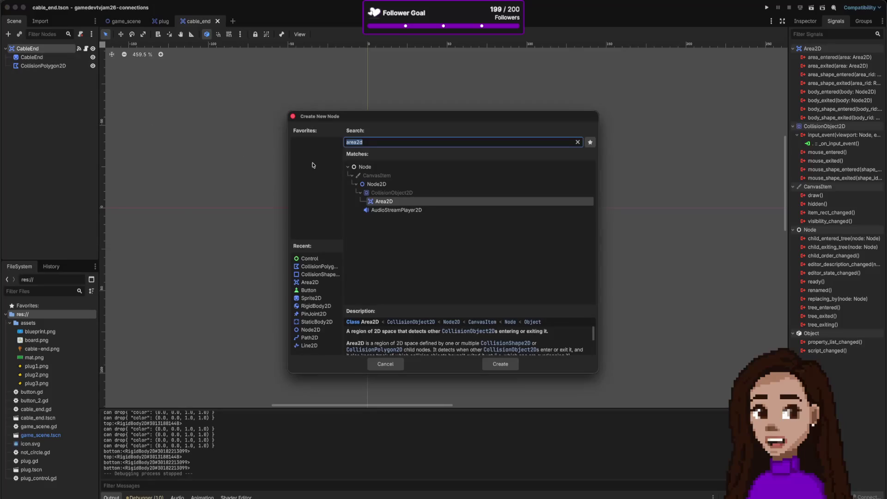
pyautogui.write('ri')
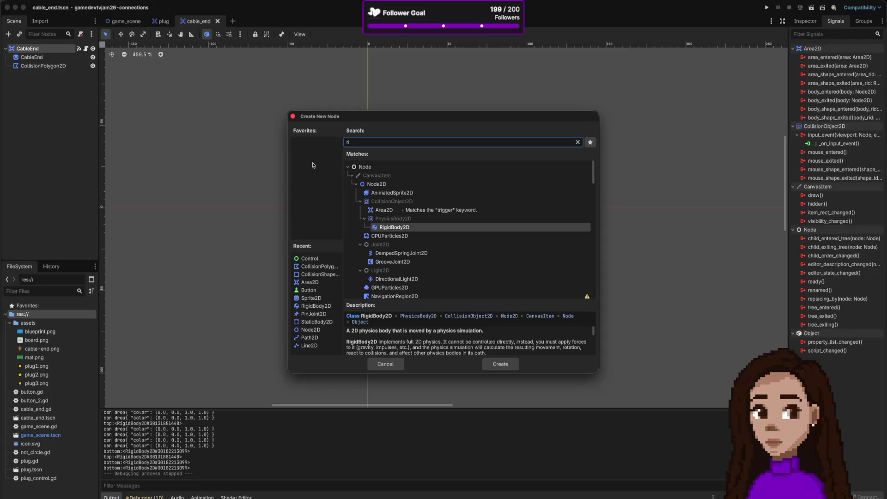
pyautogui.press('BackSpace')
pyautogui.press('BackSpace')
pyautogui.write('sta')
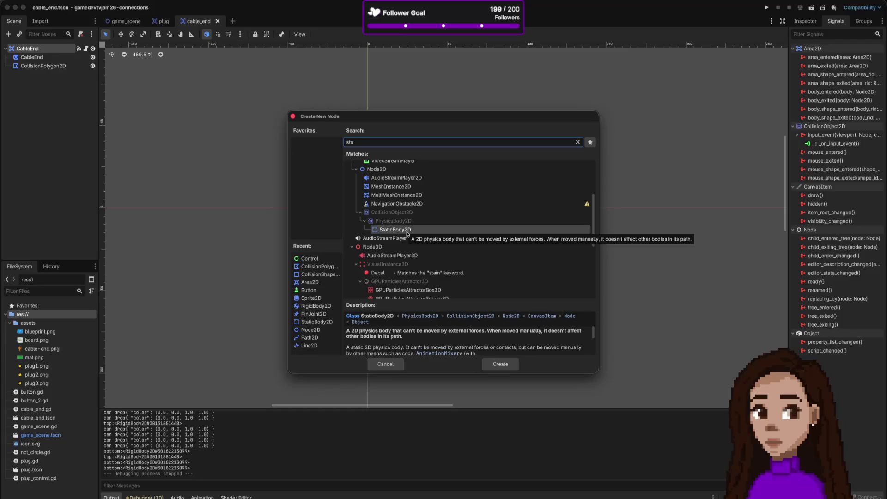
pyautogui.doubleClick(407, 231)
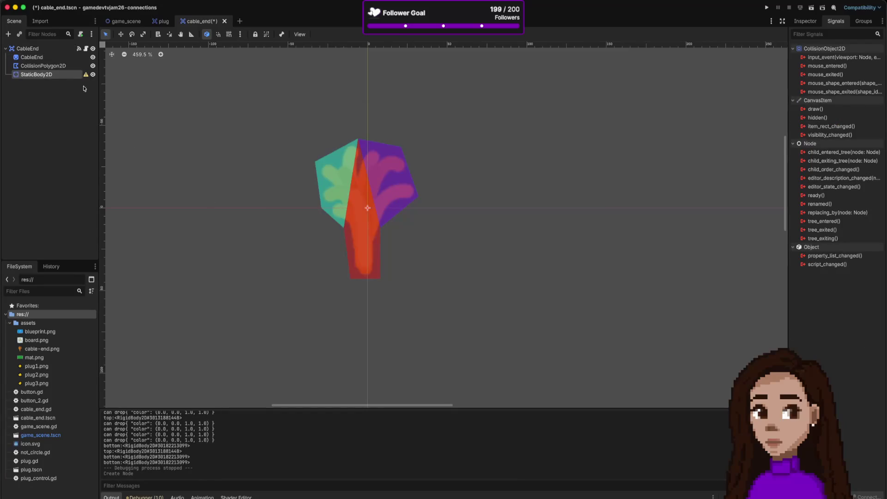
# Step: Make StaticBody2D the scene root and move the sprite and collision polygon under it
pyautogui.rightClick(46, 76)
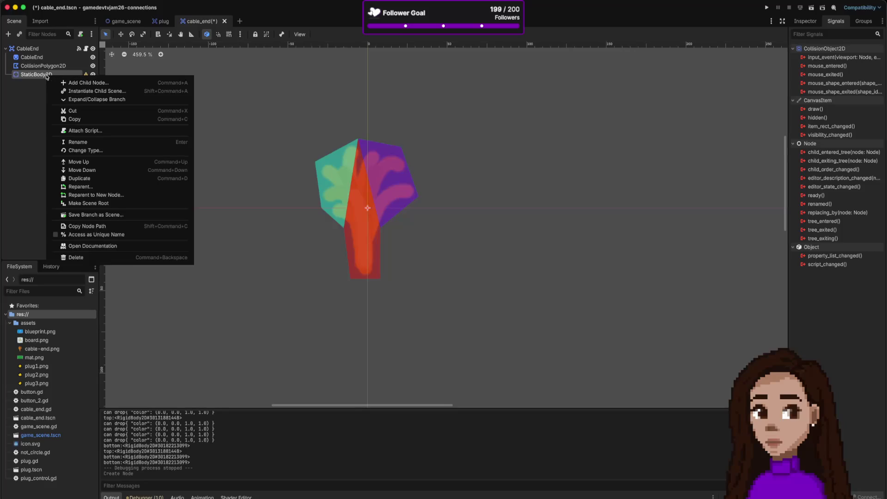
pyautogui.click(89, 203)
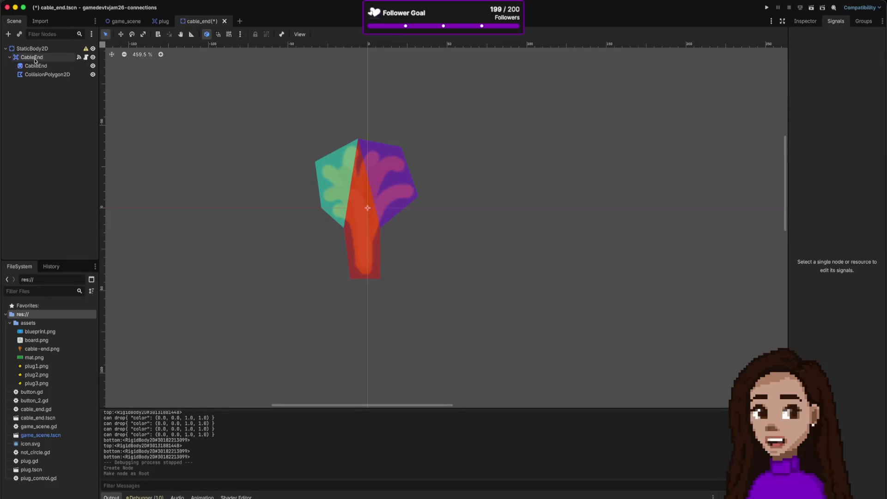
pyautogui.click(36, 66)
pyautogui.keyDown('shift'); pyautogui.click(46, 74); pyautogui.keyUp('shift')
pyautogui.moveTo(38, 69); pyautogui.dragTo(33, 50)
# Step: Rename the new StaticBody2D root to 'CableEnd'
pyautogui.click(33, 60)
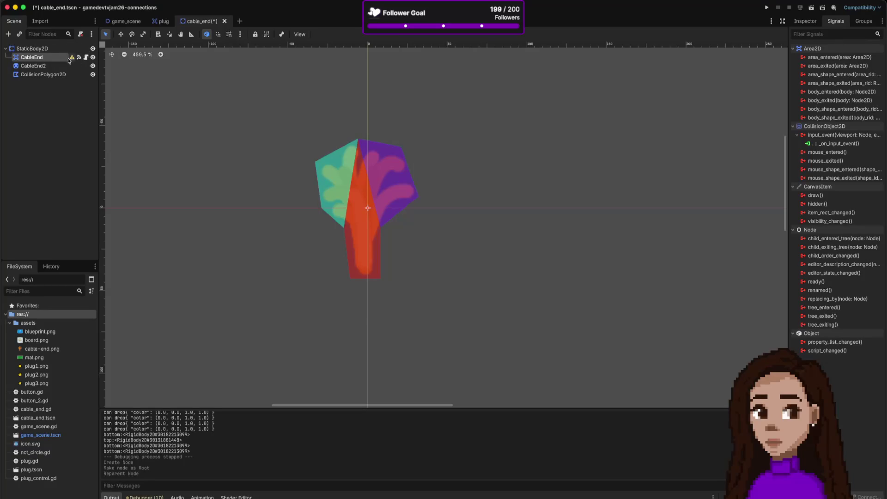
pyautogui.rightClick(57, 57)
pyautogui.press('Escape')
pyautogui.rightClick(48, 58)
pyautogui.click(43, 52)
pyautogui.click(41, 52)
pyautogui.doubleClick(43, 49)
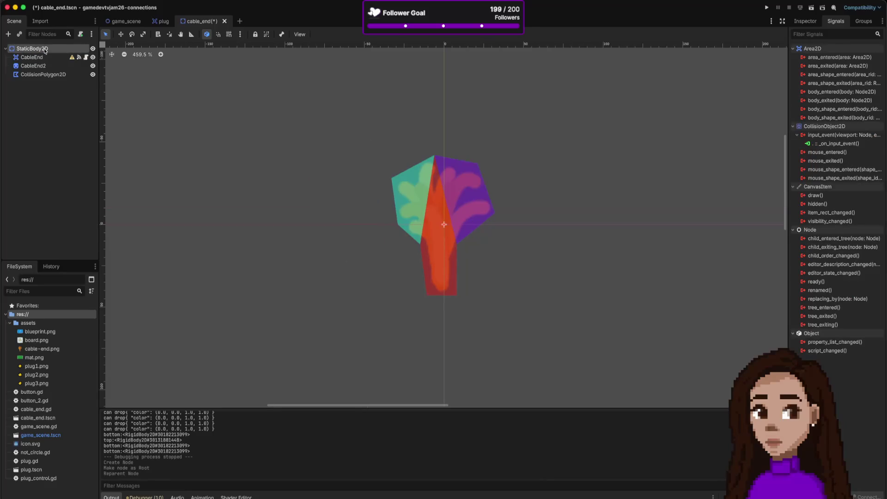
pyautogui.write('CableEnd')
pyautogui.press('Return')
# Step: Detach cable_end.gd from the old Area2D child and attach it to the new CableEnd root
pyautogui.click(69, 58)
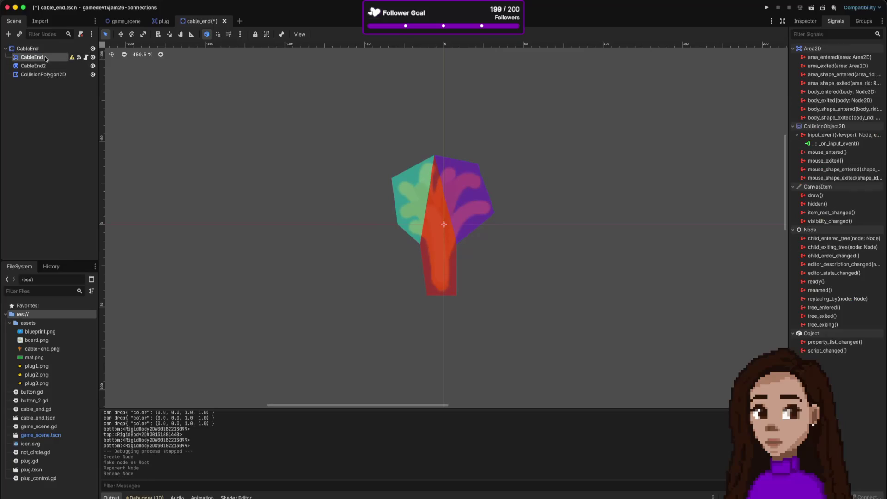
pyautogui.rightClick(45, 58)
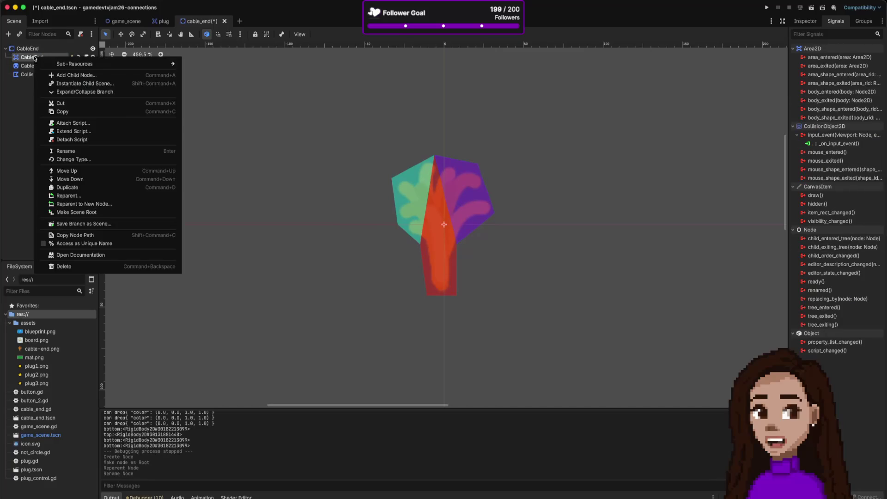
pyautogui.click(4, 120)
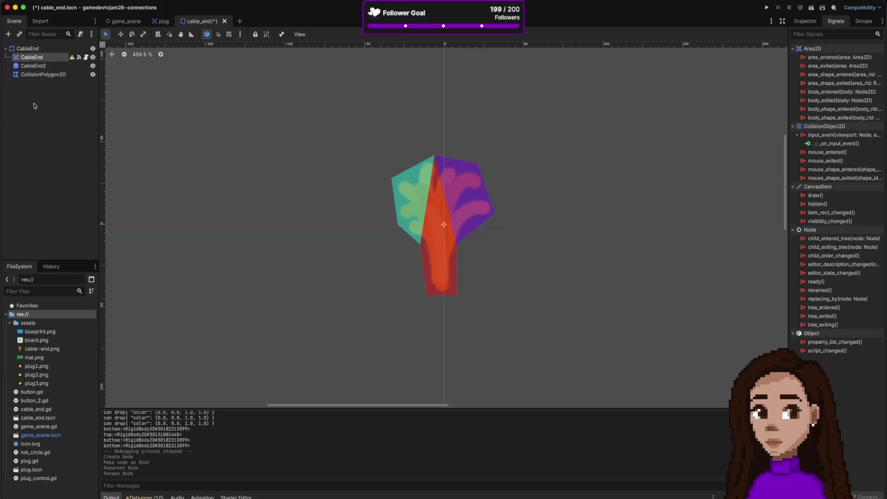
pyautogui.rightClick(49, 57)
pyautogui.click(69, 151)
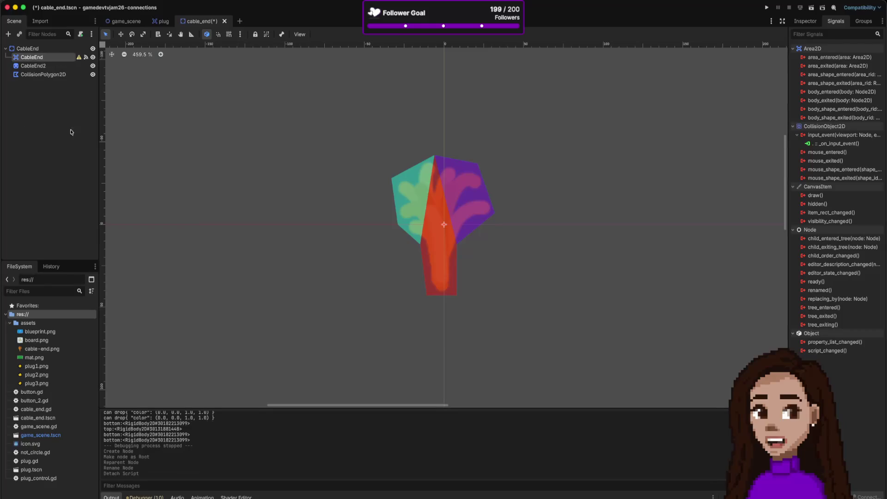
pyautogui.click(49, 49)
pyautogui.rightClick(50, 48)
pyautogui.click(180, 134)
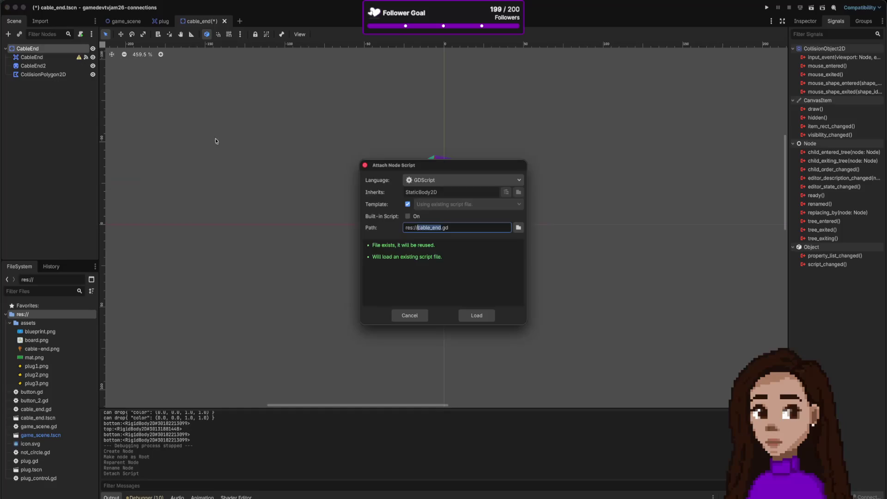
pyautogui.click(476, 316)
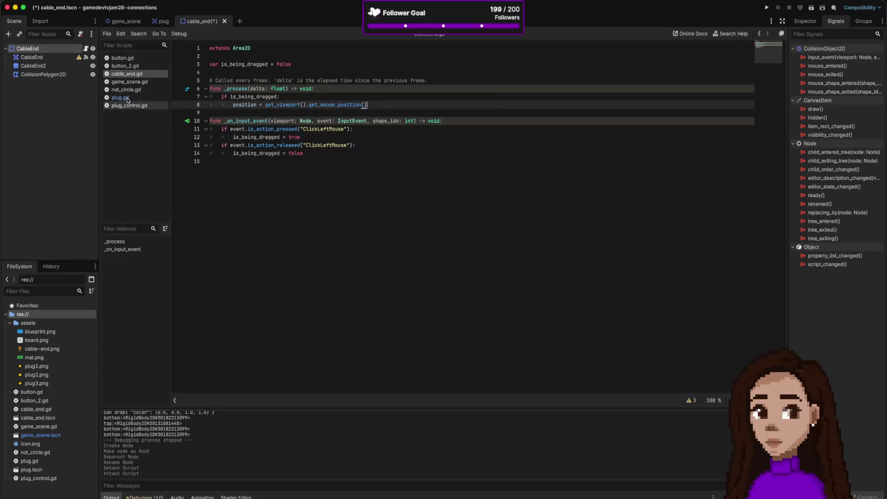
# Step: Delete the old Area2D CableEnd node
pyautogui.click(68, 57)
pyautogui.rightClick(68, 57)
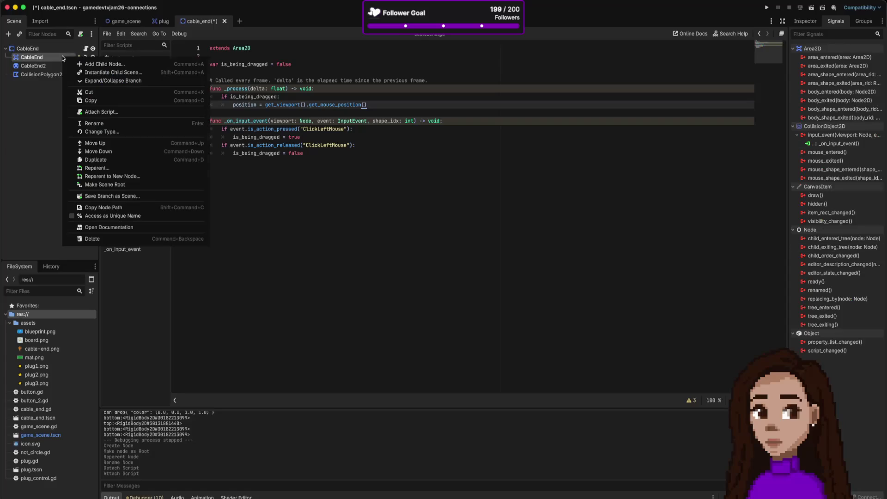
pyautogui.click(102, 237)
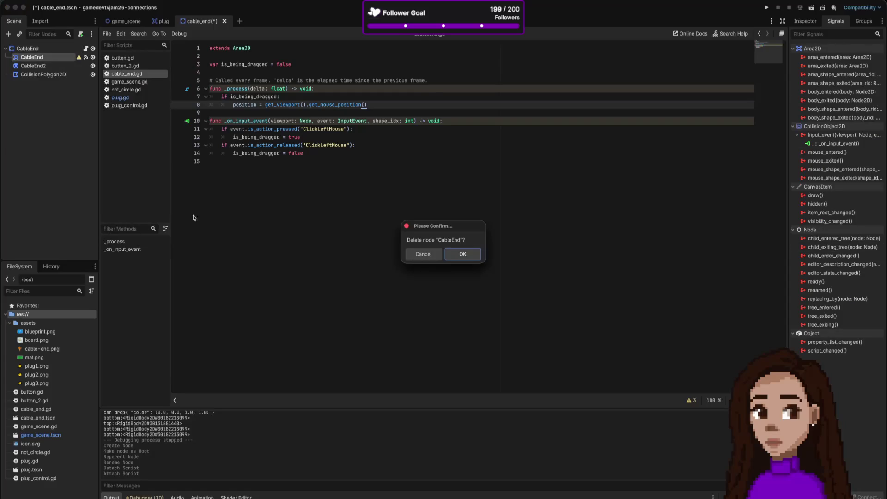
pyautogui.click(449, 254)
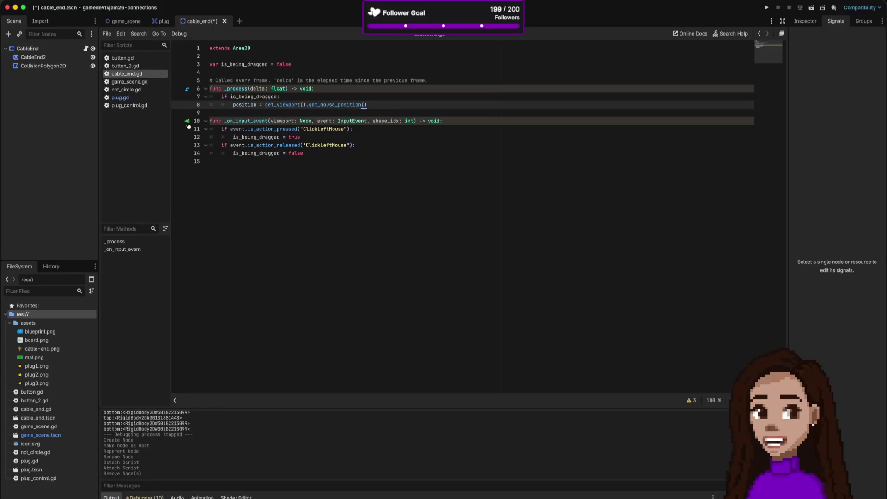
# Step: Hook CableEnd's input_event signal to the existing _on_input_event method in cable_end.gd, then save
pyautogui.click(52, 49)
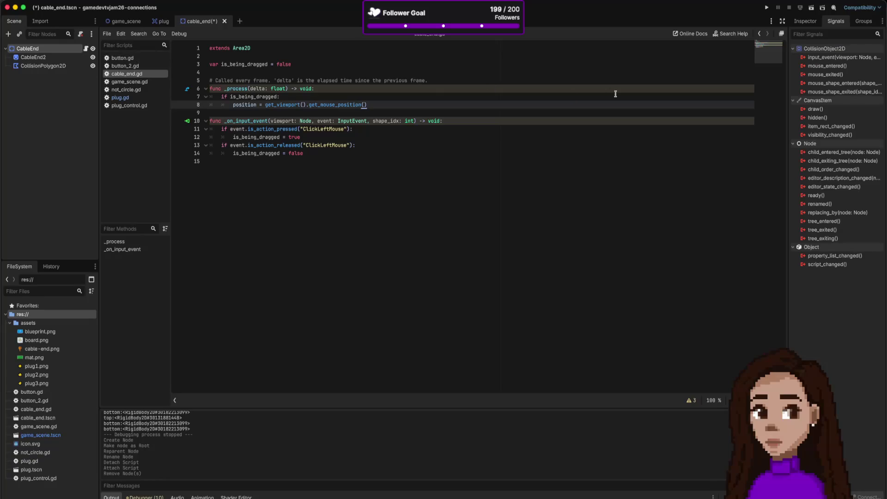
pyautogui.click(187, 121)
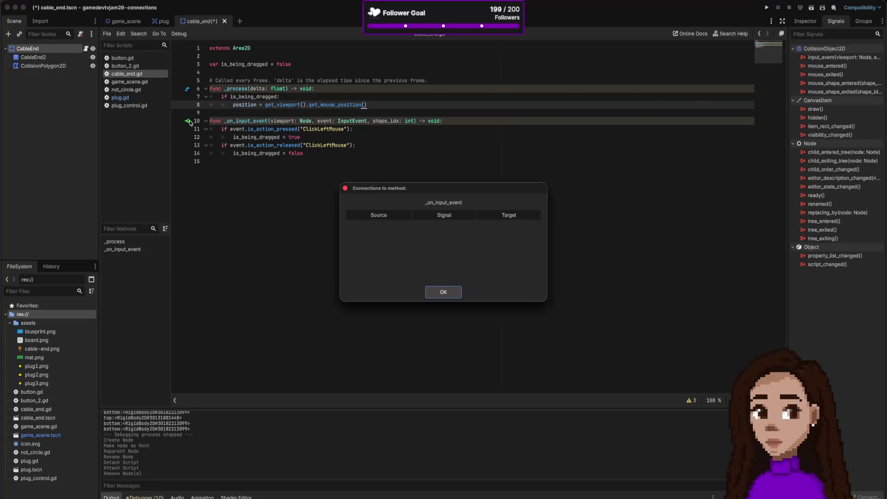
pyautogui.click(443, 292)
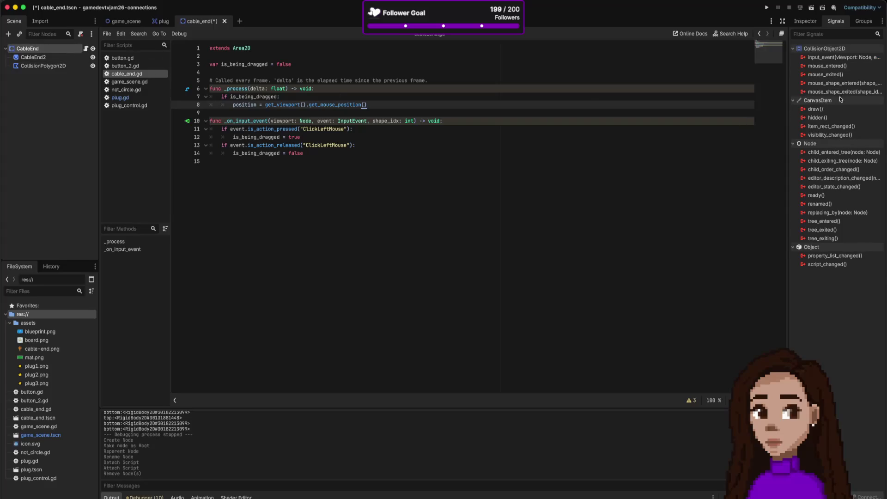
pyautogui.doubleClick(830, 58)
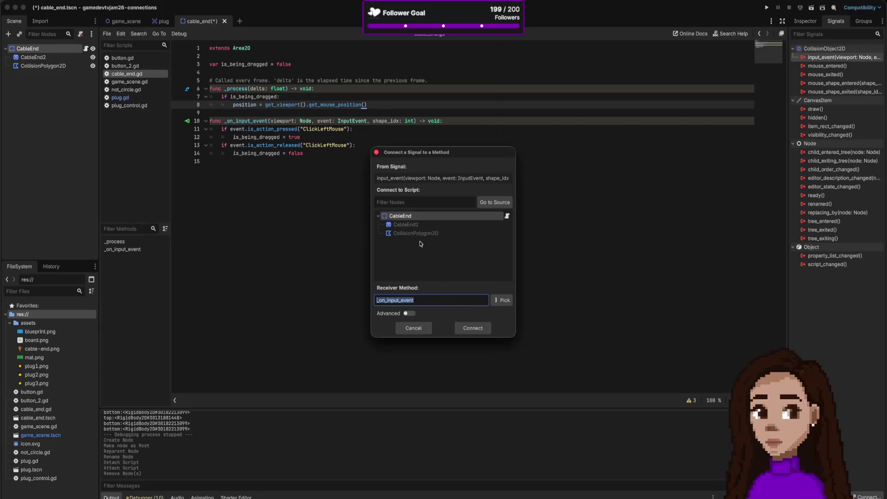
pyautogui.click(481, 330)
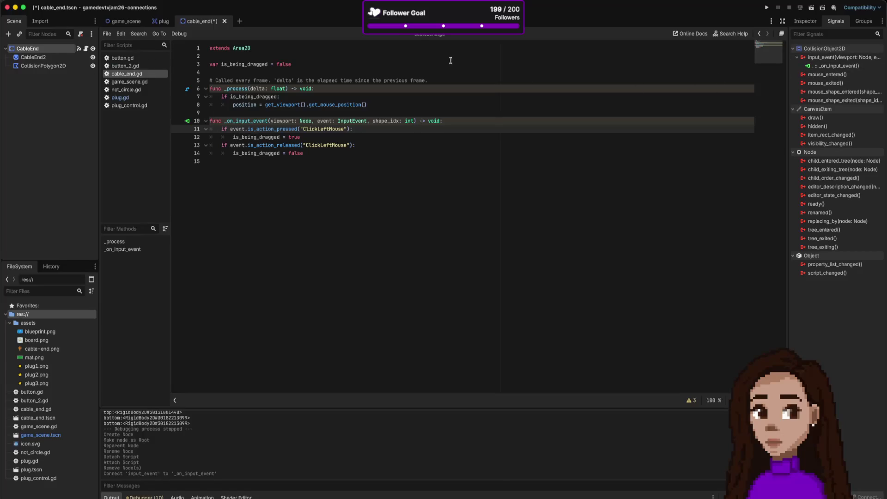
pyautogui.hotkey('ctrl', 's')
pyautogui.moveTo(298, 124)
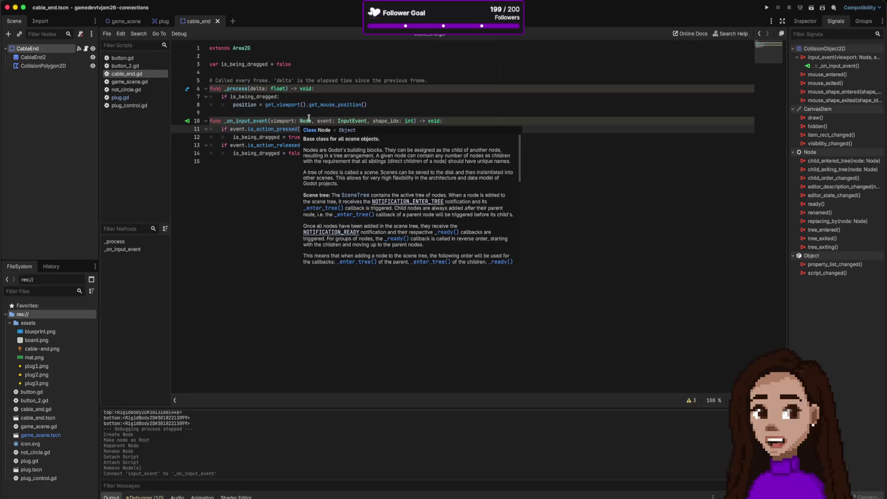
# Step: Change cable_end.gd's line 1 to 'extends StaticBody2D' and rerun the game to confirm it starts
pyautogui.click(767, 8)
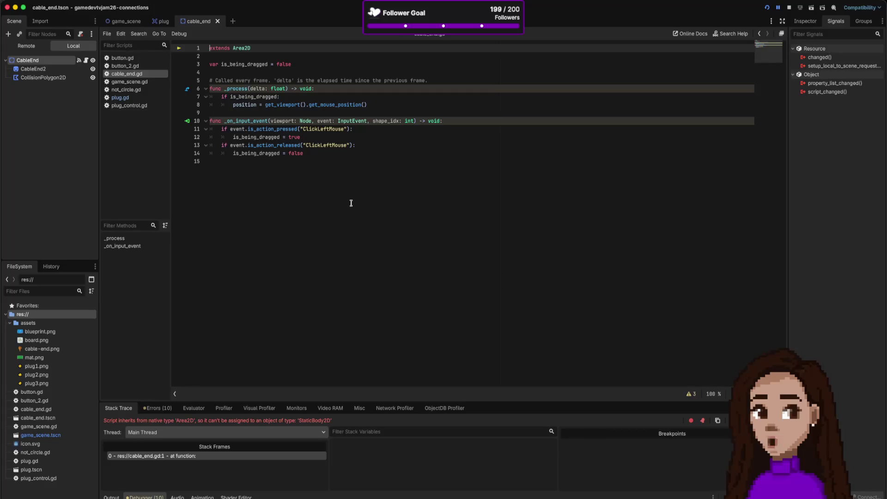
pyautogui.doubleClick(245, 49)
pyautogui.write('S')
pyautogui.press('Return')
pyautogui.click(766, 8)
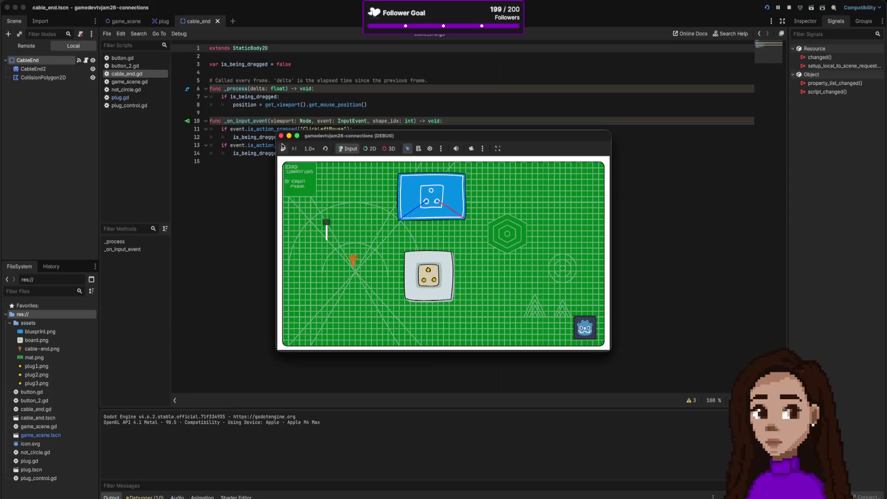
pyautogui.click(281, 136)
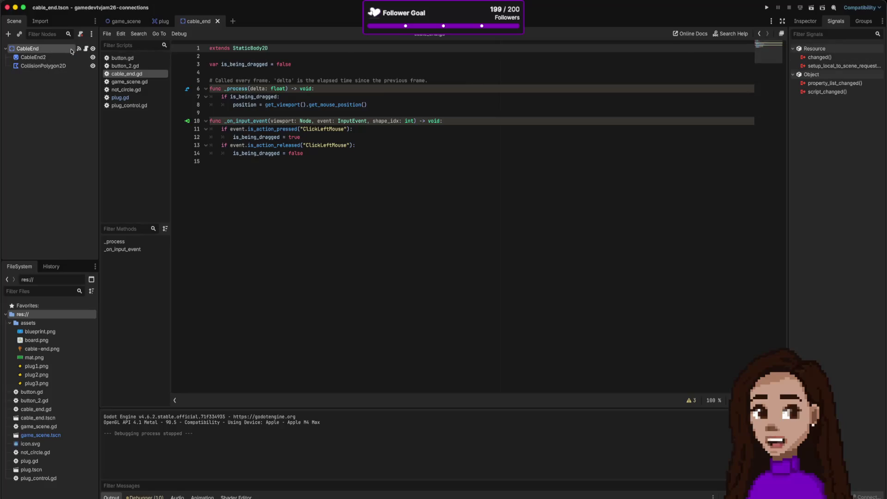
# Step: Review CableEnd's Inspector properties and _on_input_event connection, then open button_2.gd in game_scene
pyautogui.click(805, 23)
pyautogui.click(39, 49)
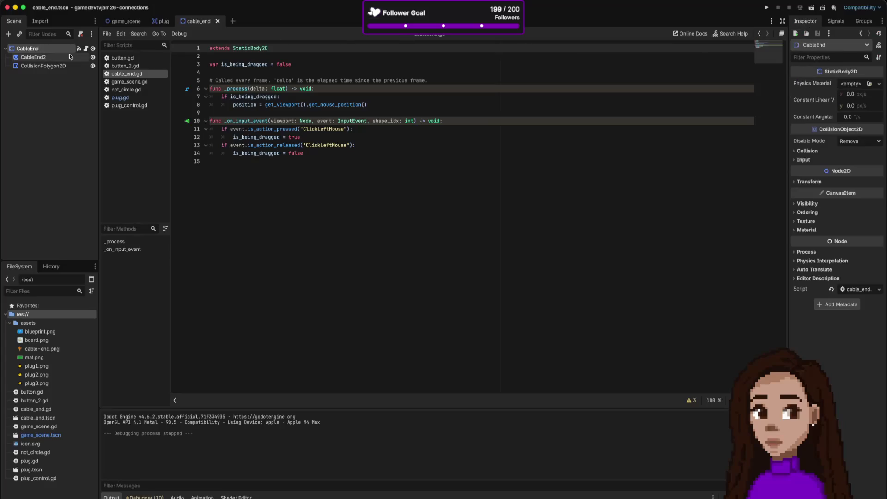
pyautogui.click(836, 21)
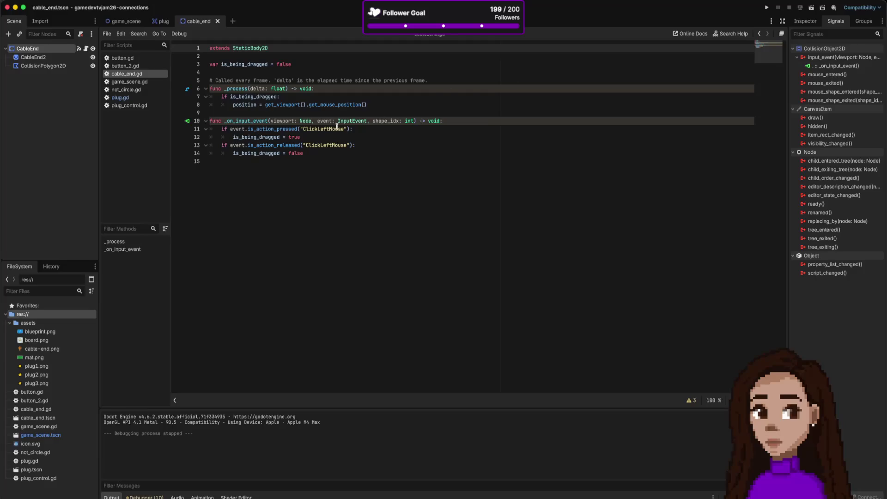
pyautogui.doubleClick(825, 66)
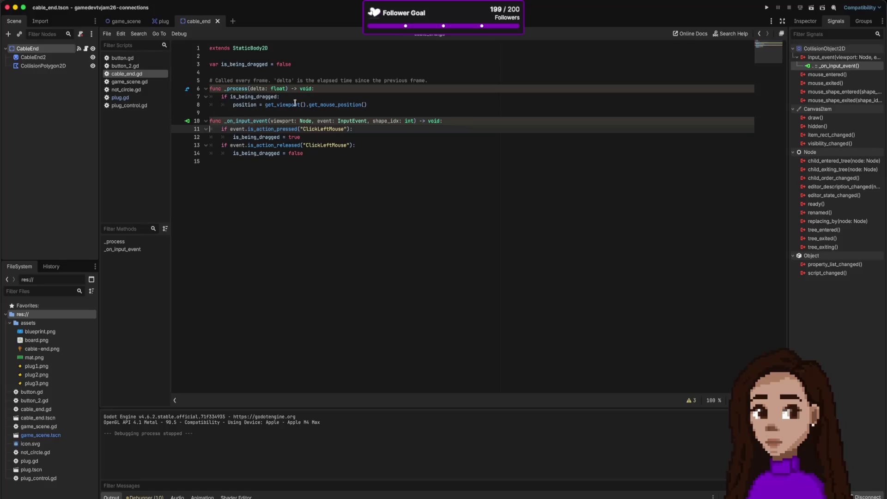
pyautogui.click(247, 105)
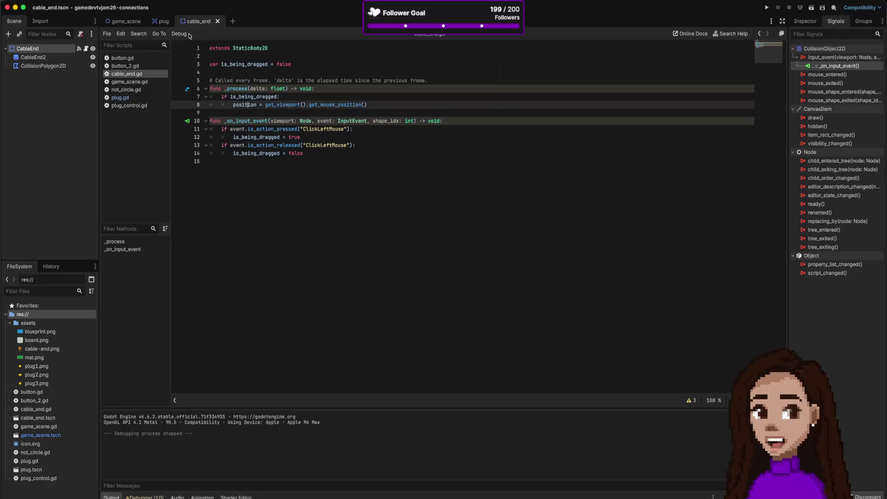
pyautogui.click(128, 22)
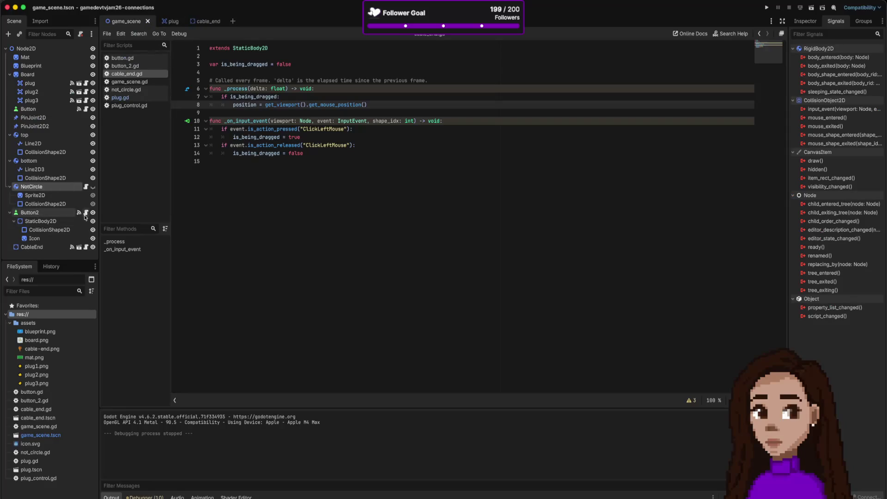
pyautogui.click(86, 213)
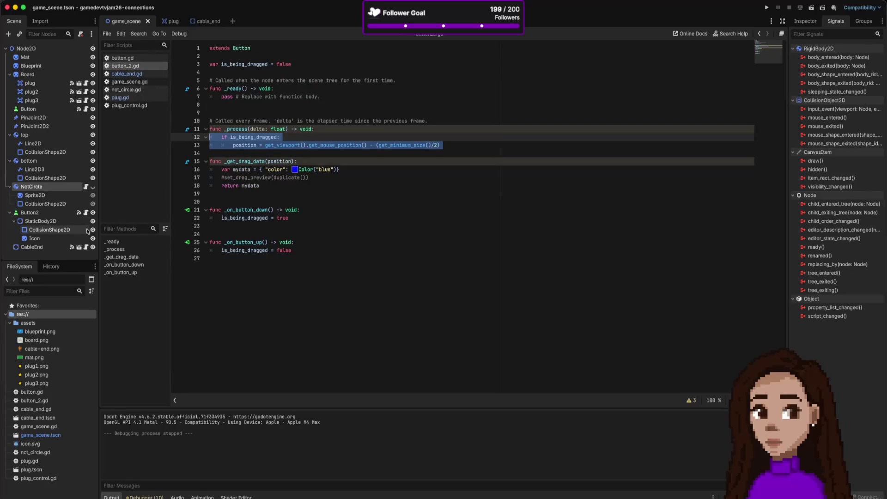
# Step: In not_circle.gd, select lines 16–17: var vec and move_and_collide(vec)
pyautogui.click(86, 186)
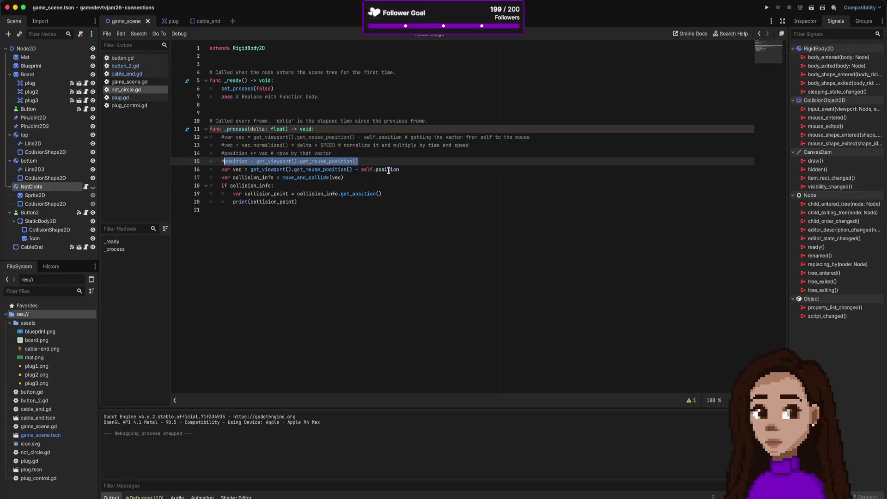
pyautogui.moveTo(283, 177); pyautogui.dragTo(348, 178)
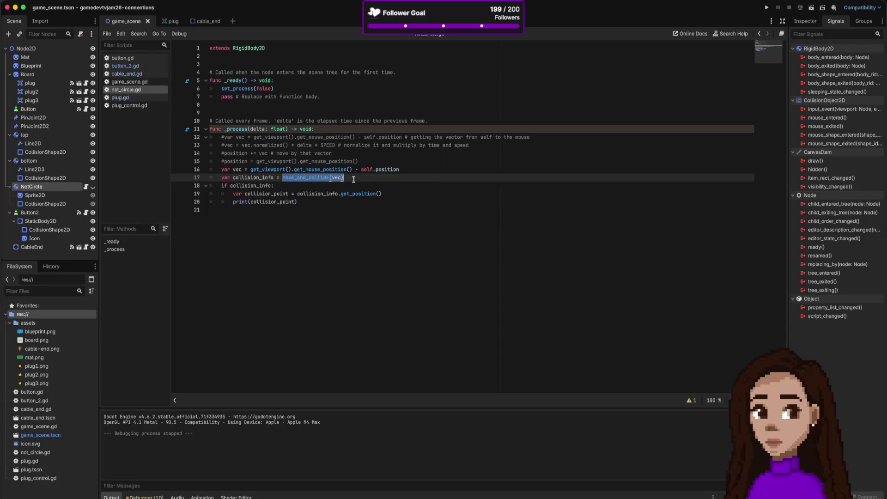
pyautogui.moveTo(336, 197)
pyautogui.click(201, 23)
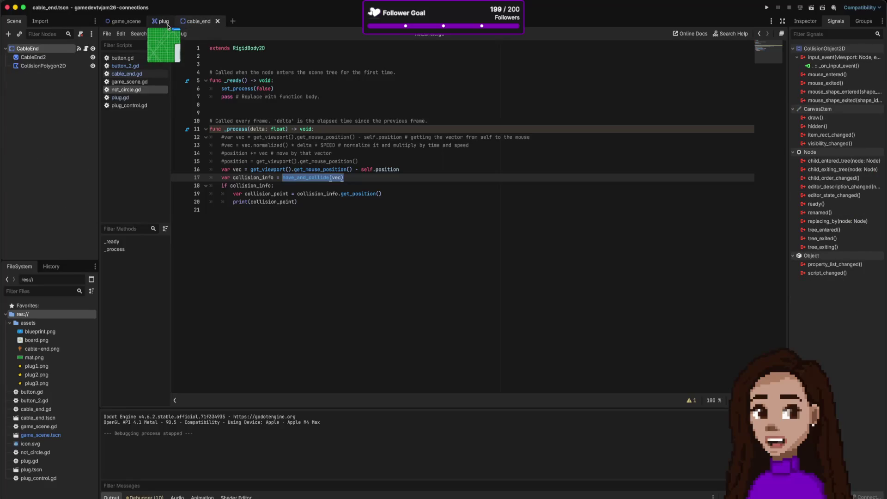
pyautogui.click(124, 21)
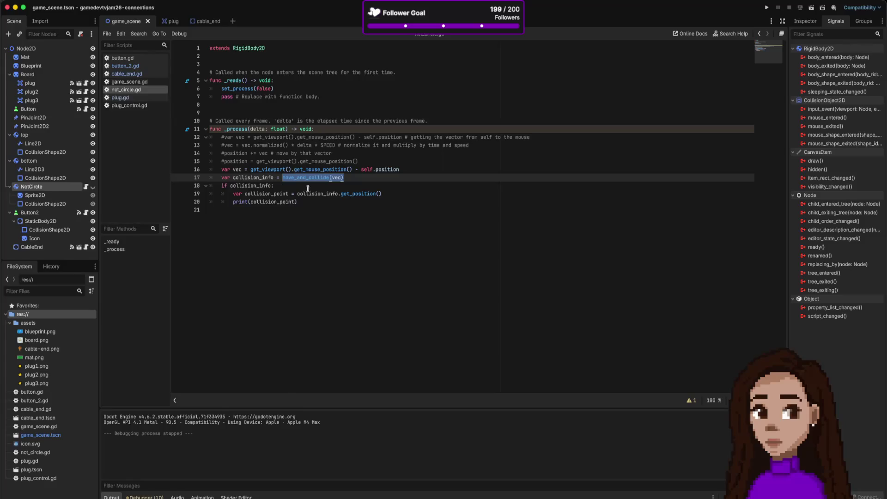
pyautogui.moveTo(352, 177); pyautogui.dragTo(221, 170)
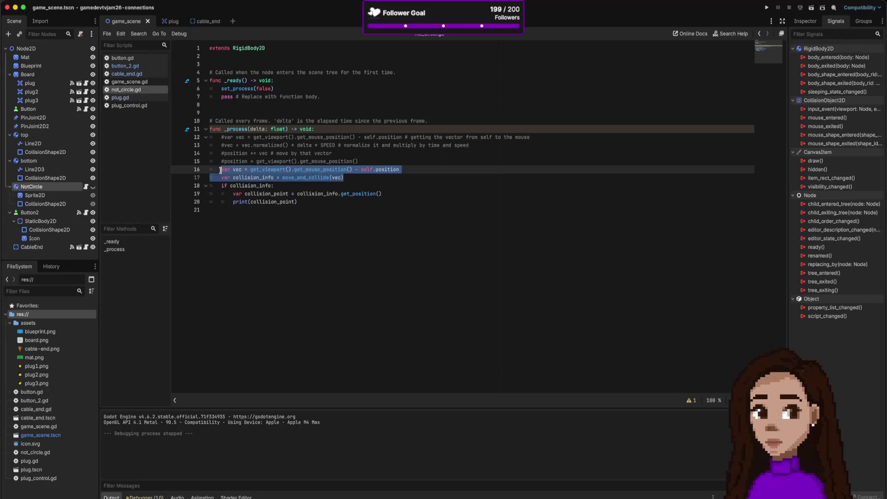
# Step: Replace cable_end.gd's position assignment with the pasted vec/move_and_collide lines, save, and test-run
pyautogui.click(134, 75)
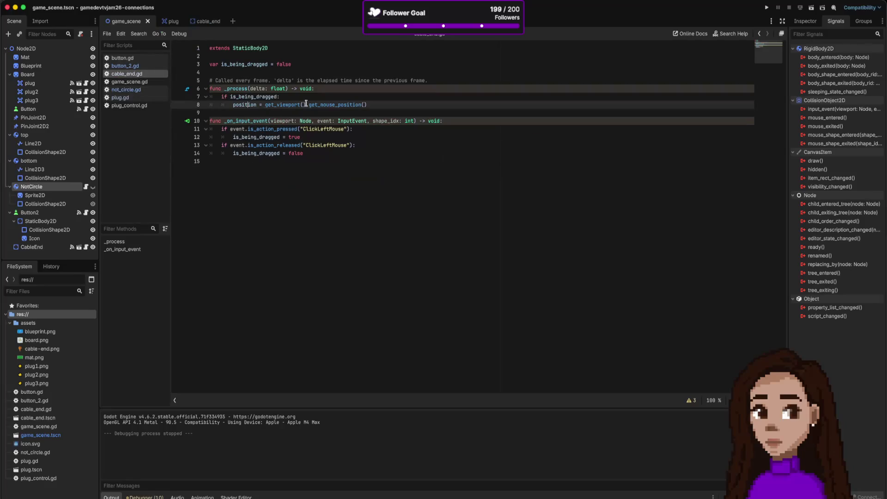
pyautogui.hotkey('ctrl', 'k')
pyautogui.write('var vec = get_viewport().get_mouse_position() - self.position var collision_info = move_and_collide(vec)')
pyautogui.press('Tab')
pyautogui.hotkey('ctrl', 's')
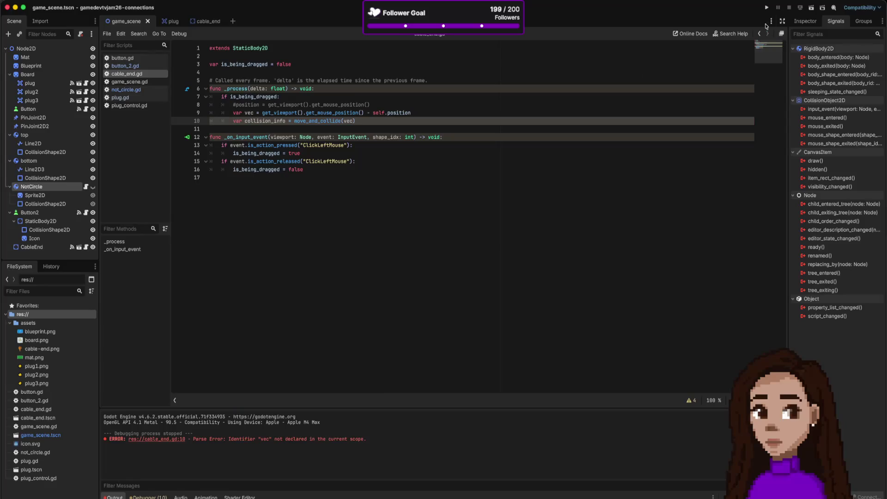
pyautogui.click(767, 7)
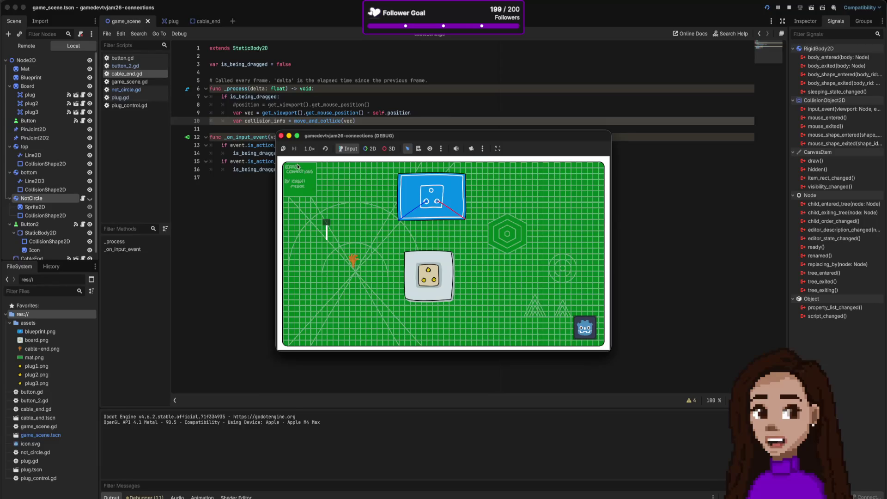
pyautogui.click(281, 138)
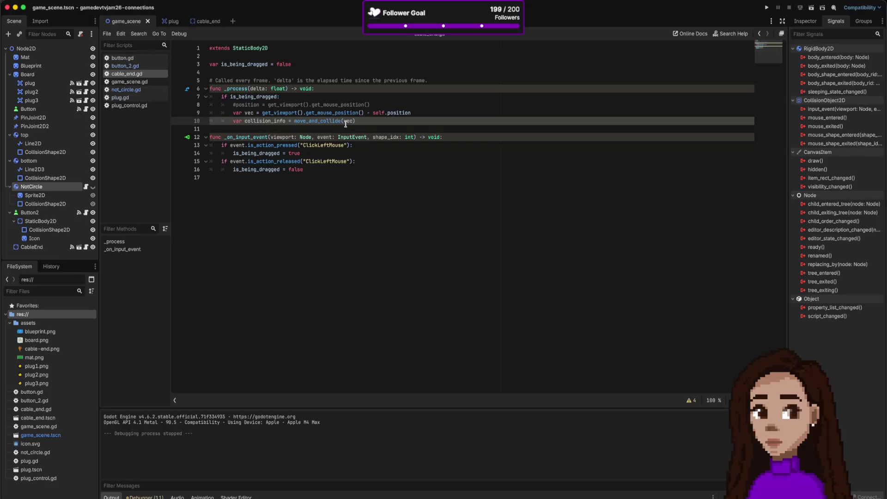
pyautogui.moveTo(345, 124)
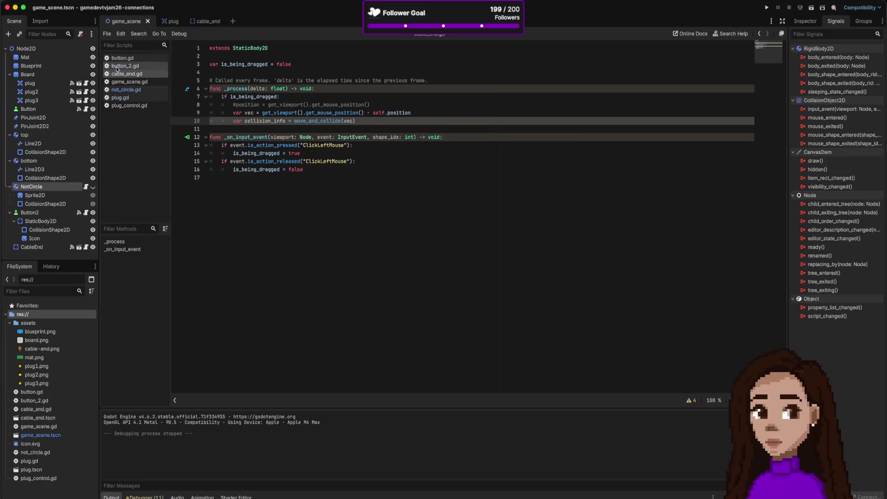
# Step: Consider changing CableEnd's type, cancel to keep StaticBody2D, and return to game_scene
pyautogui.click(204, 21)
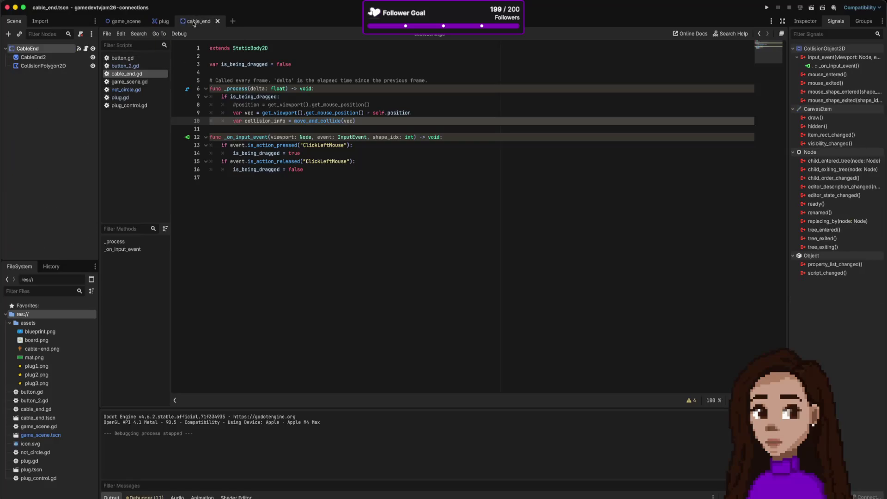
pyautogui.rightClick(59, 49)
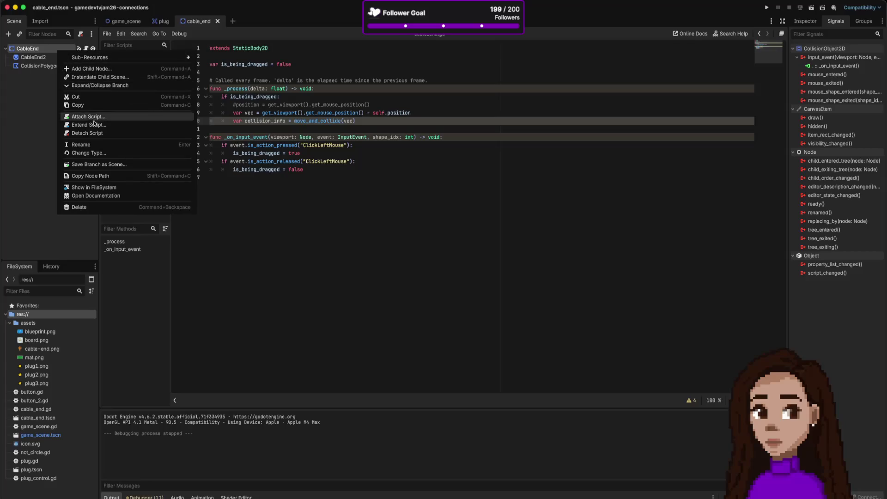
pyautogui.click(99, 154)
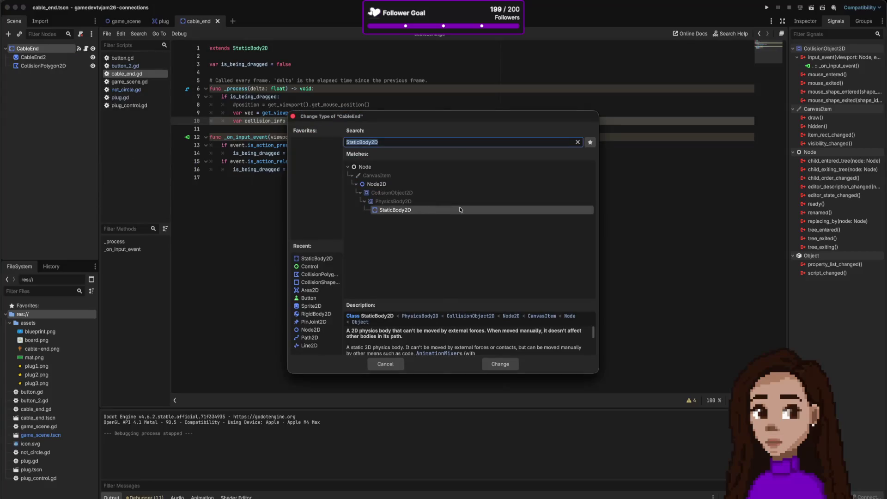
pyautogui.click(388, 366)
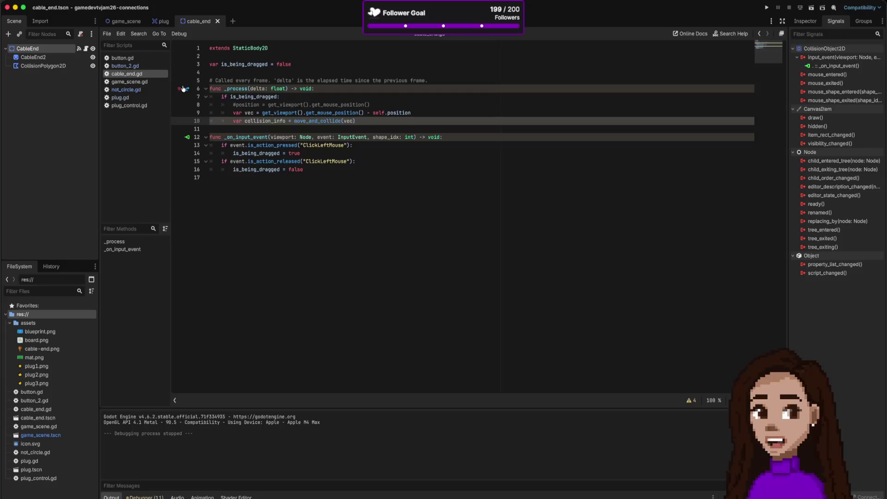
pyautogui.click(135, 22)
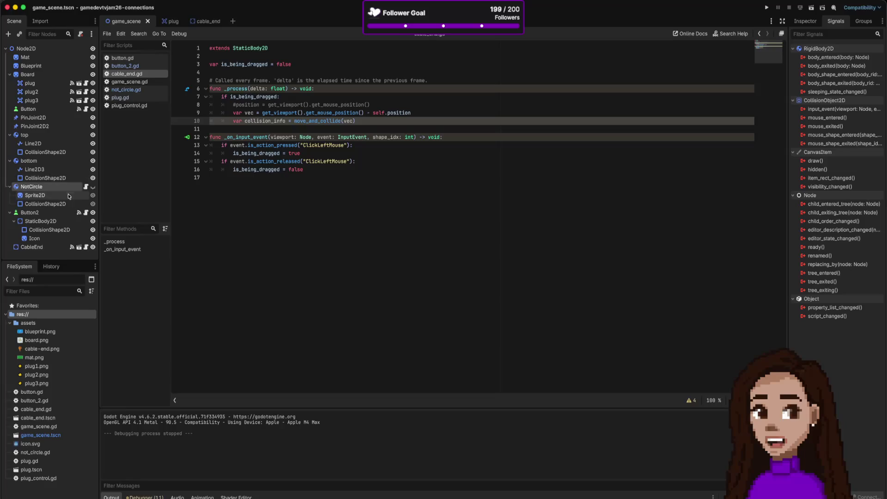
# Step: Open button_2.gd from Button2's StaticBody2D, browse the cable_end and plug scenes, then reopen cable_end.gd
pyautogui.click(54, 223)
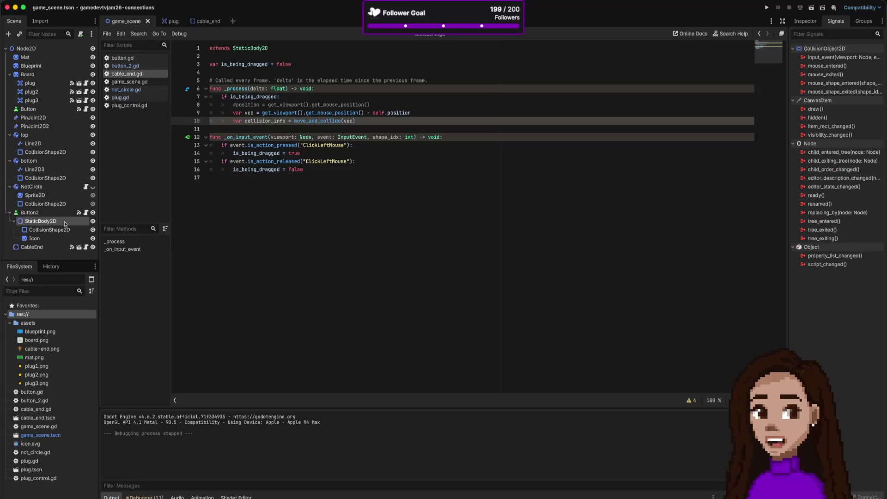
pyautogui.click(87, 213)
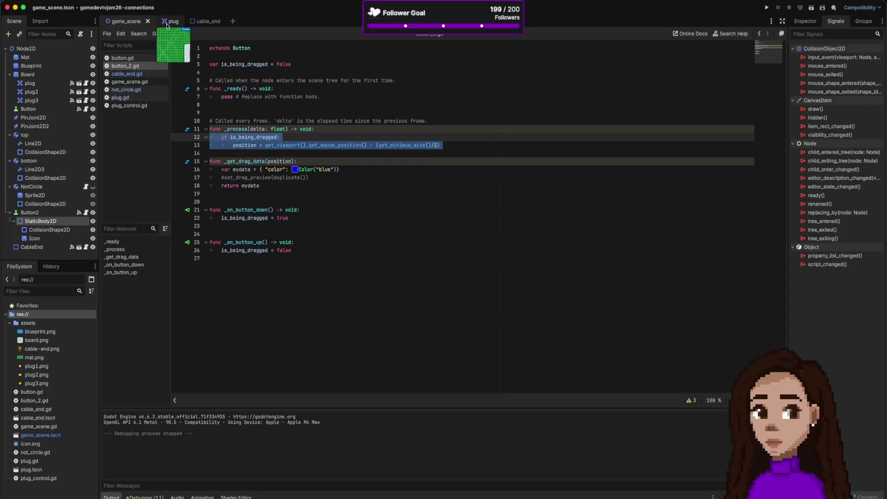
pyautogui.click(196, 22)
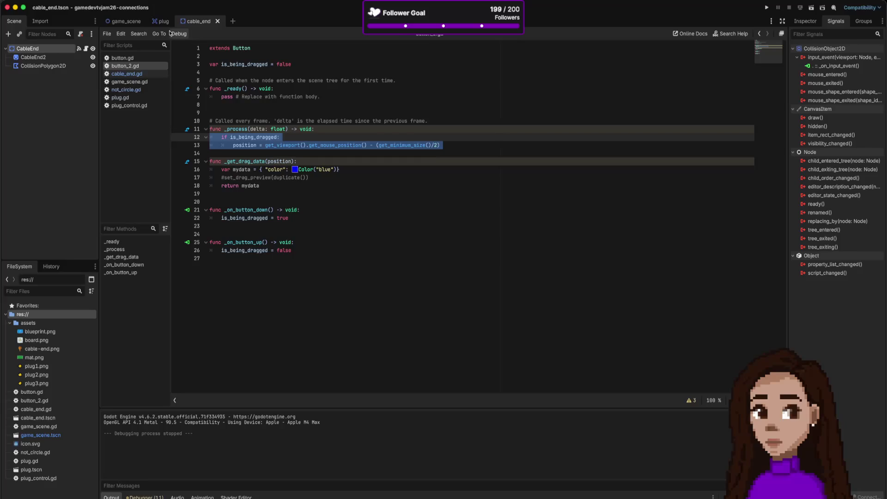
pyautogui.click(294, 135)
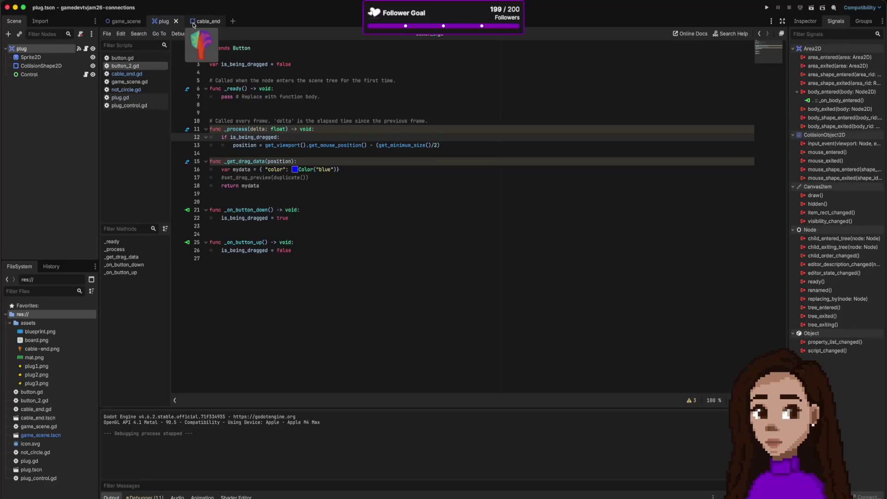
pyautogui.click(162, 21)
pyautogui.click(125, 22)
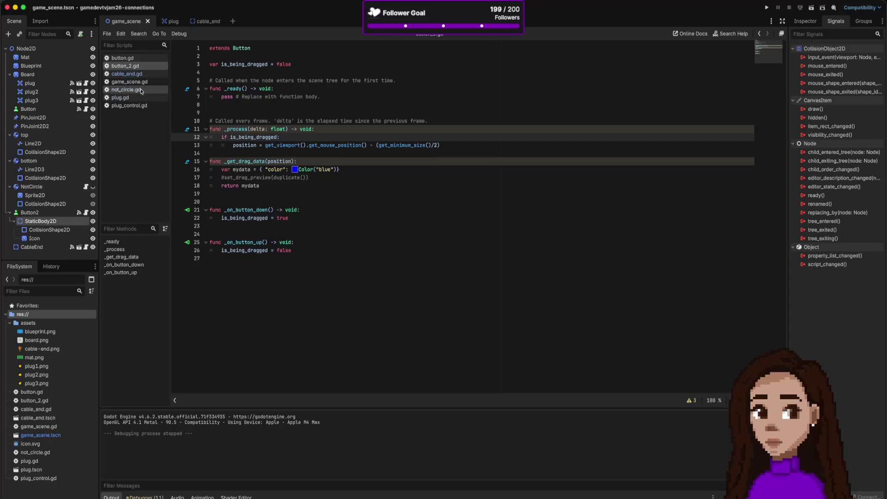
pyautogui.click(129, 74)
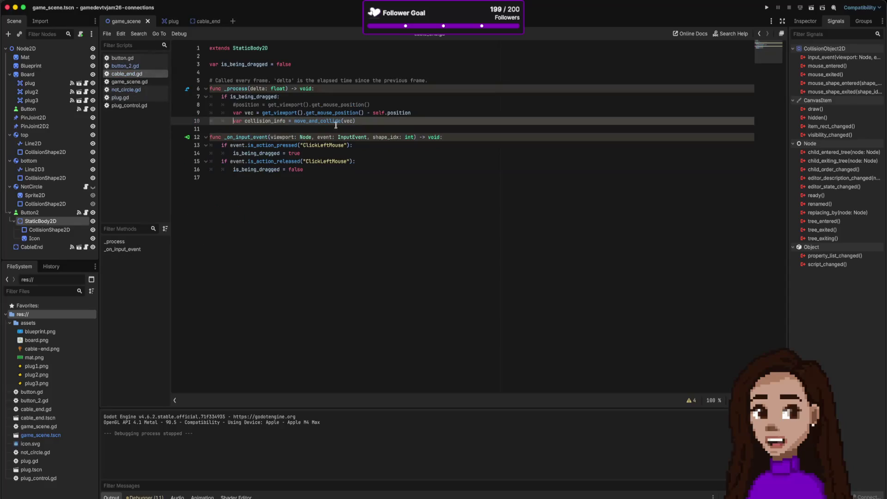
# Step: Add print("input") as the first line of _on_input_event and test-run the game
pyautogui.press('Down')
pyautogui.press('Down')
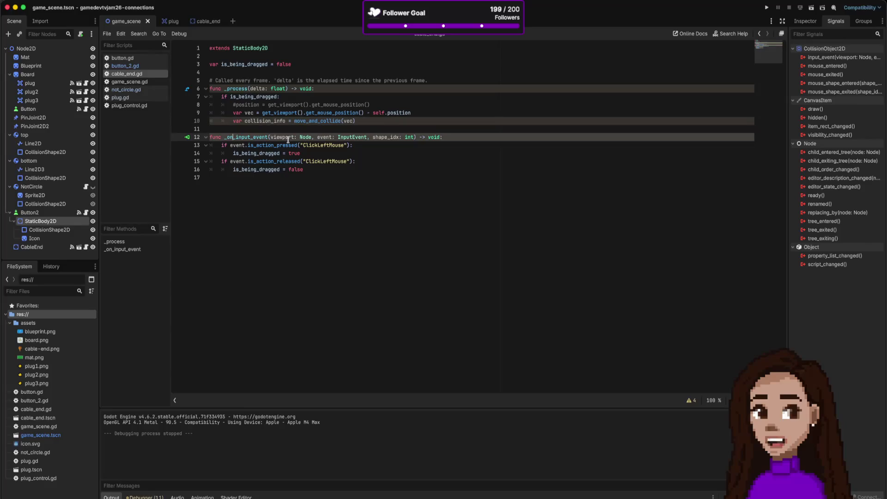
pyautogui.press('End')
pyautogui.press('Return')
pyautogui.write('rint(')
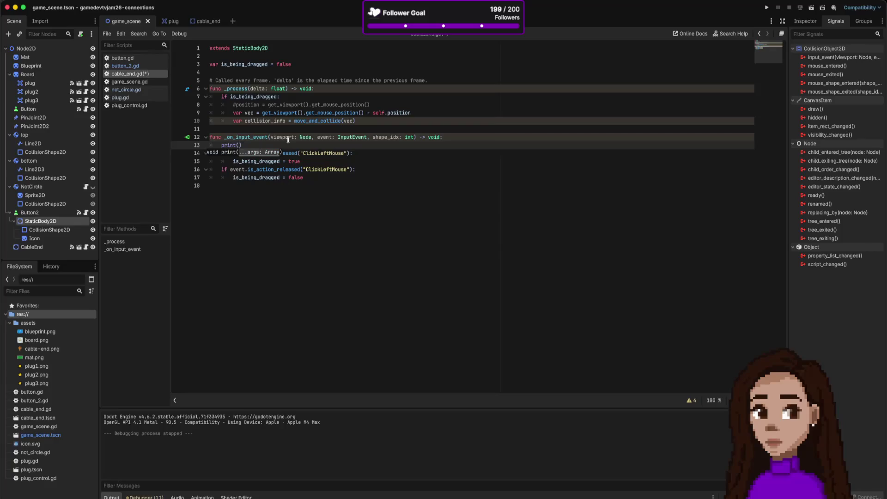
pyautogui.press('BackSpace')
pyautogui.press('BackSpace')
pyautogui.write('"input')
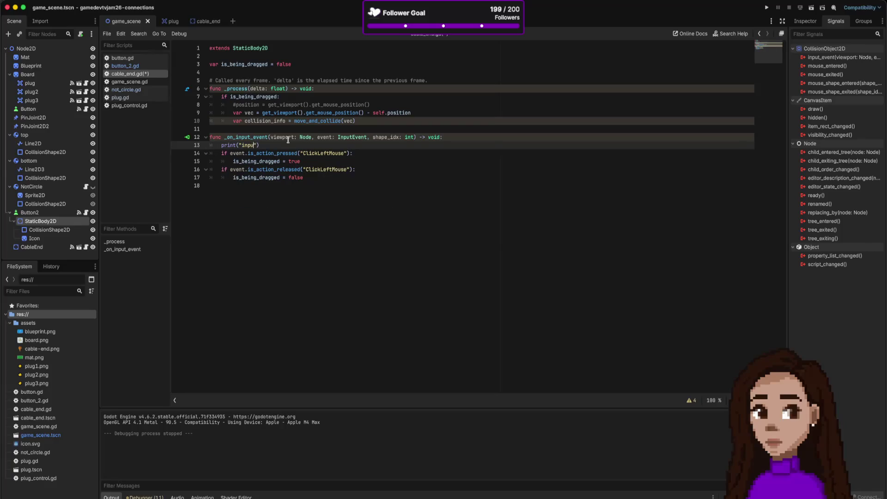
pyautogui.click(766, 7)
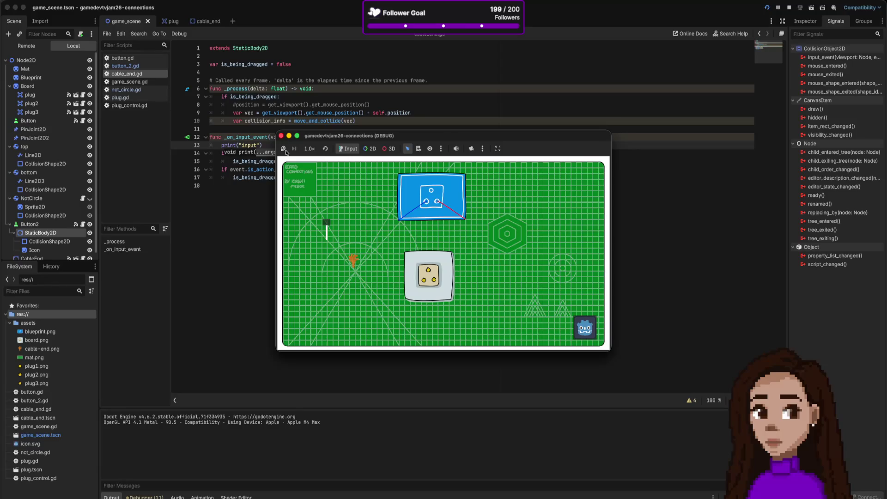
pyautogui.click(281, 136)
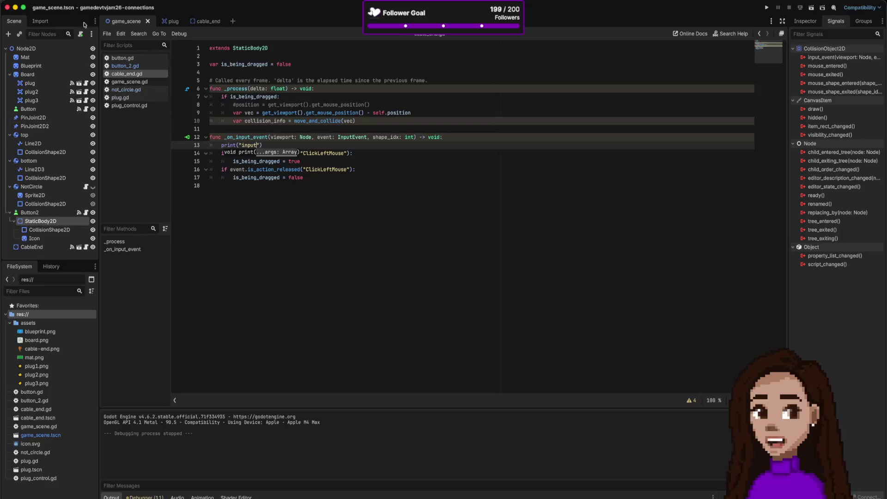
pyautogui.click(203, 21)
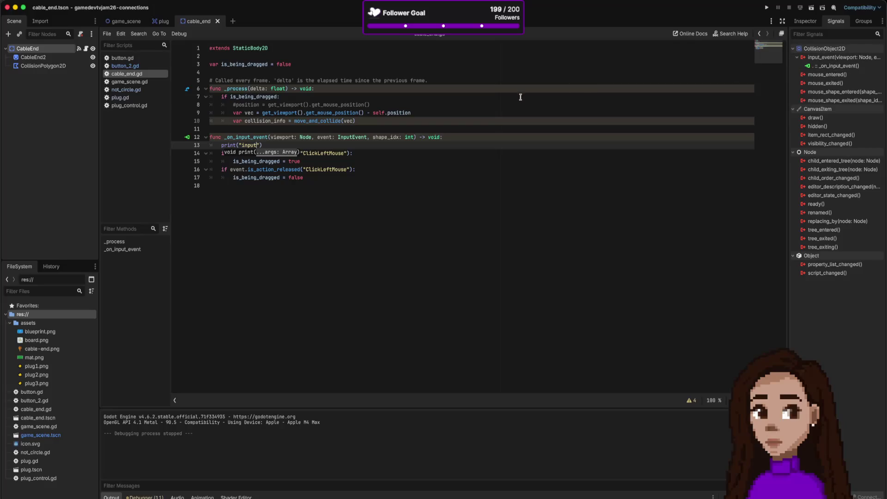
# Step: Delete the existing _on_input_event function and its body from the cable end script
pyautogui.moveTo(313, 176)
pyautogui.mouseDown()
pyautogui.moveTo(217, 160)
pyautogui.moveTo(209, 145)
pyautogui.mouseUp()
pyautogui.hotkey('ctrl', 'c')
pyautogui.press('BackSpace')
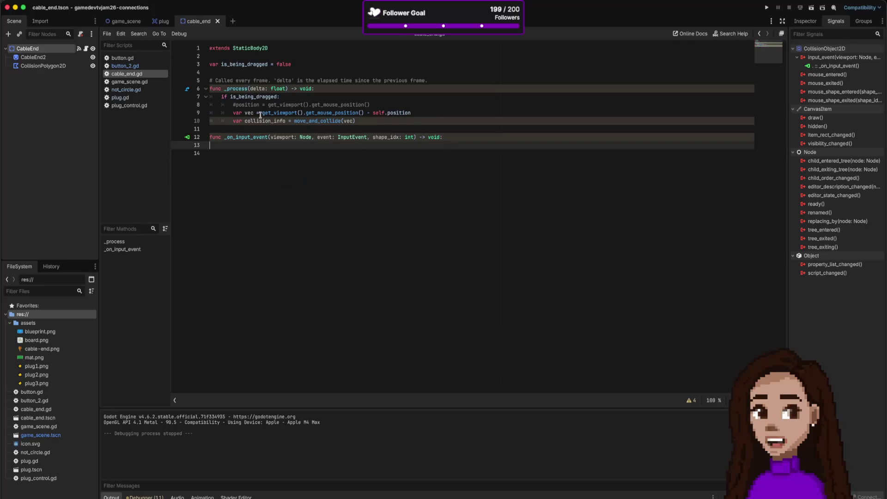
pyautogui.hotkey('shift', 'Up')
pyautogui.hotkey('shift', 'Up')
pyautogui.press('BackSpace')
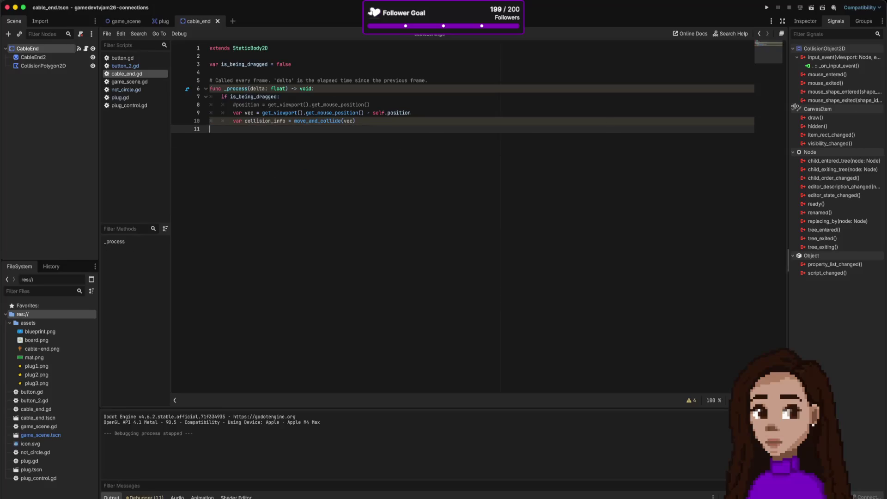
# Step: Disconnect all input_event connections, then reconnect input_event to a new _on_input_event method
pyautogui.click(838, 65)
pyautogui.doubleClick(837, 58)
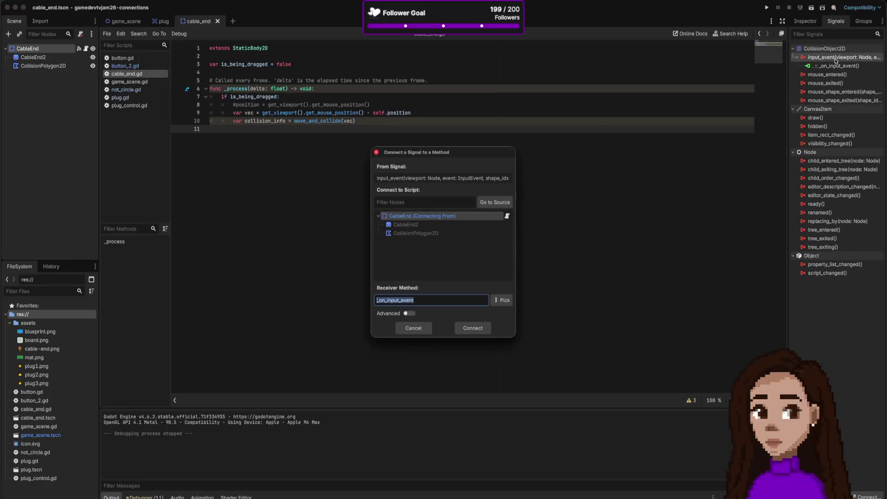
pyautogui.click(413, 328)
pyautogui.rightClick(820, 58)
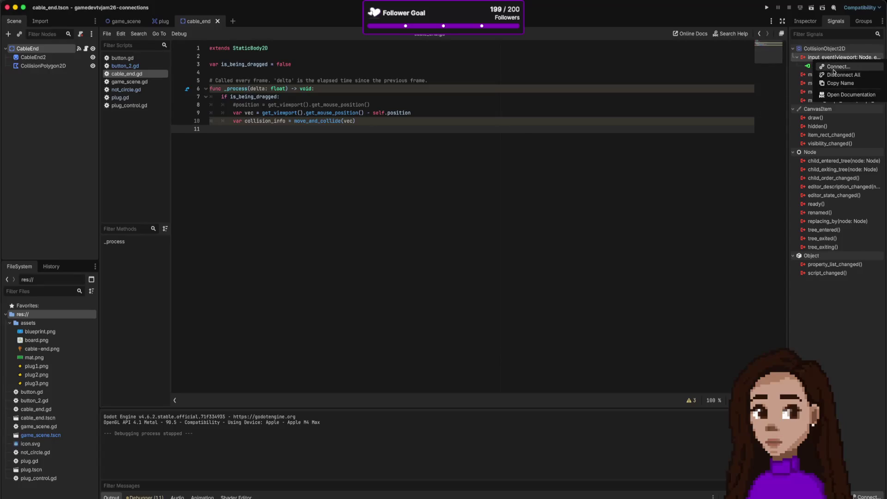
pyautogui.click(837, 75)
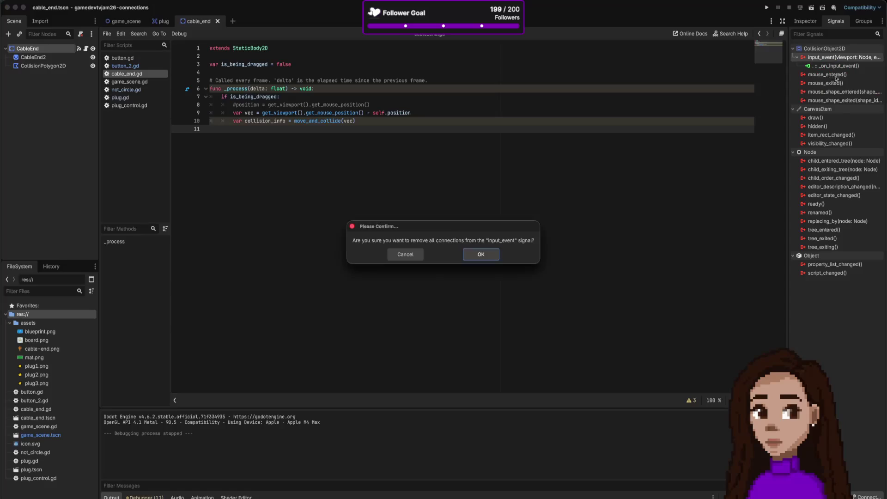
pyautogui.click(482, 257)
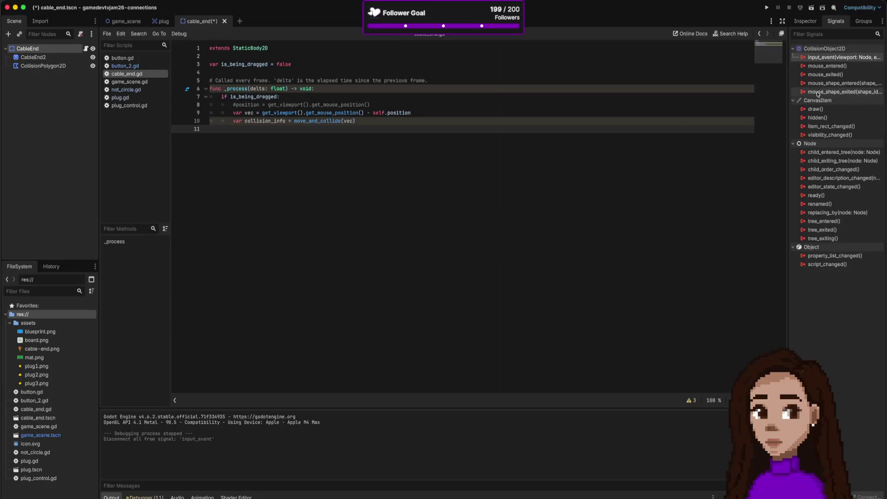
pyautogui.doubleClick(828, 58)
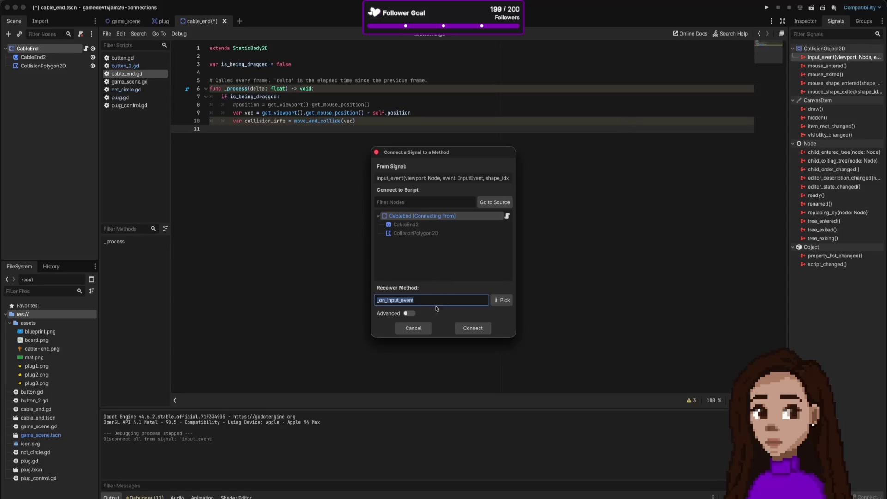
pyautogui.click(467, 326)
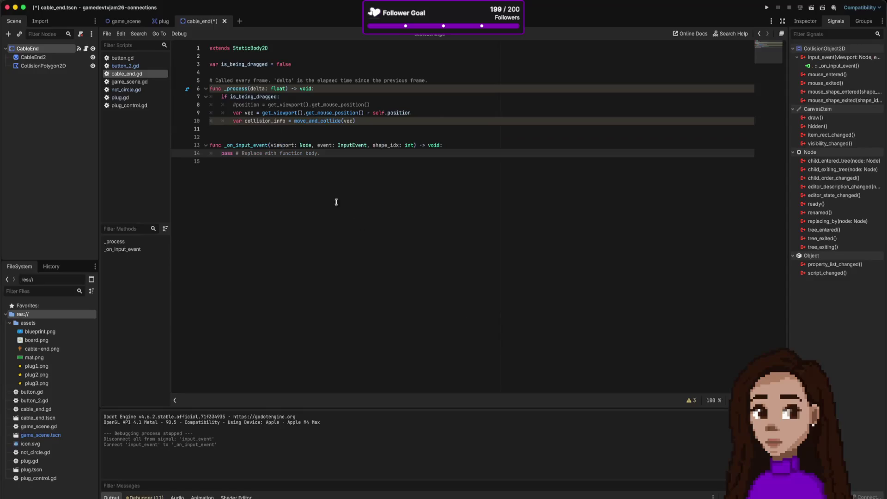
# Step: Replace the stub's pass with the pasted drag code, fix line 14's indent, and save
pyautogui.tripleClick(326, 153)
pyautogui.hotkey('ctrl', 'v')
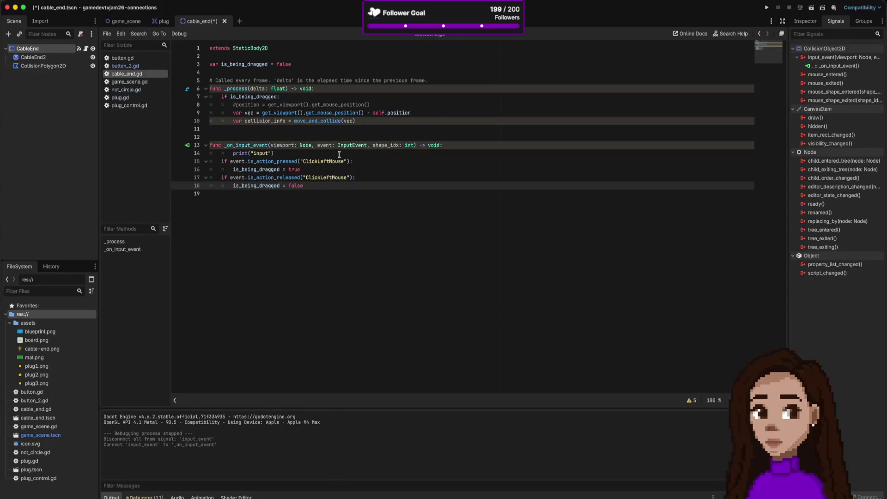
pyautogui.click(304, 154)
pyautogui.press('BackSpace')
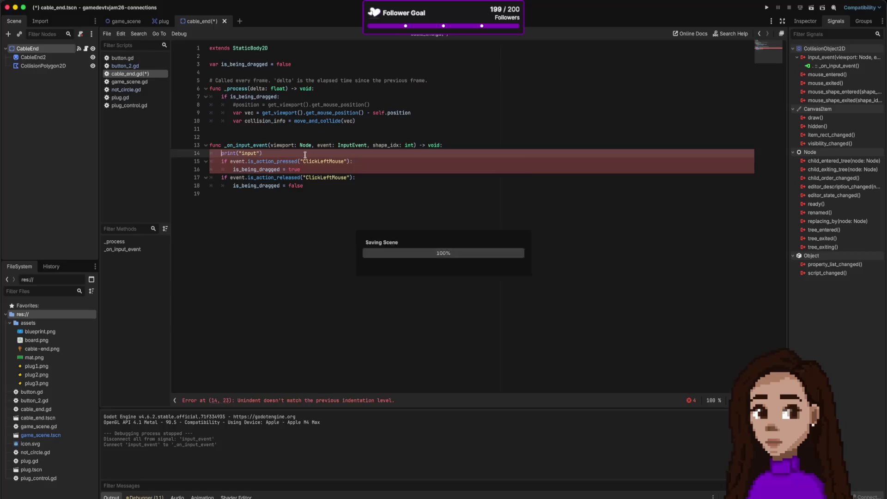
pyautogui.press('super+s')
# Step: Test-run the game, close it, and show CableEnd's properties in the Inspector
pyautogui.click(766, 8)
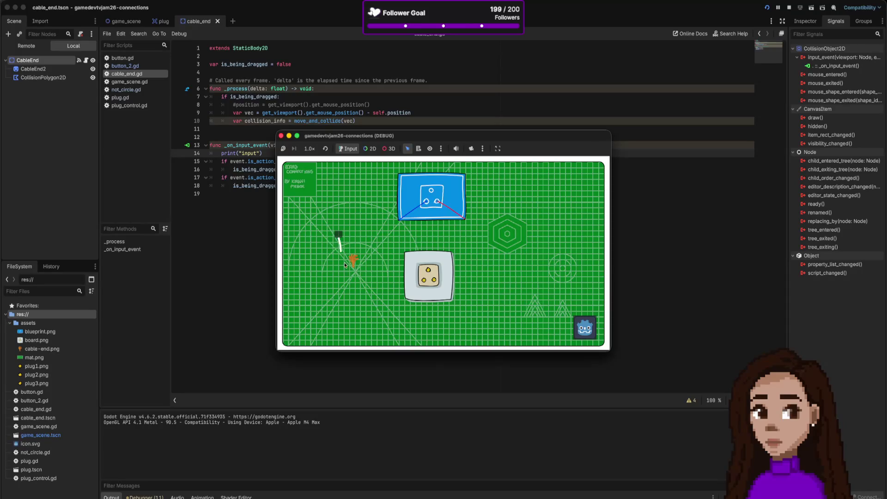
pyautogui.click(281, 135)
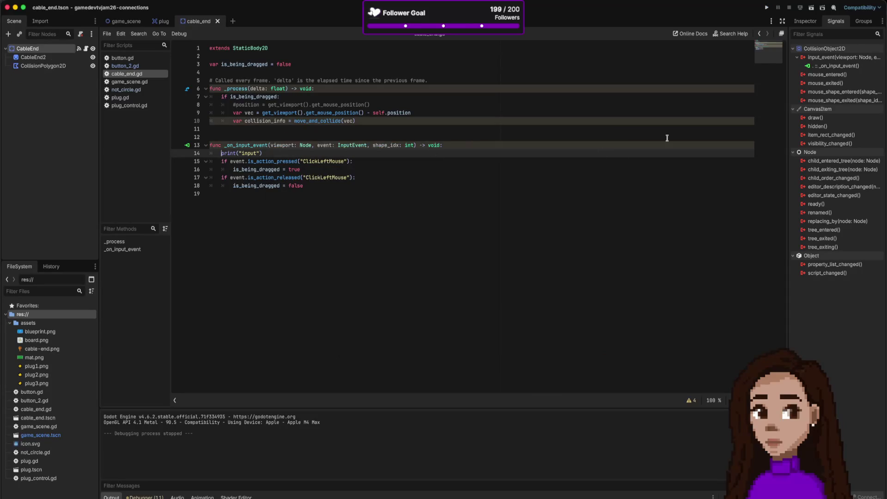
pyautogui.click(802, 26)
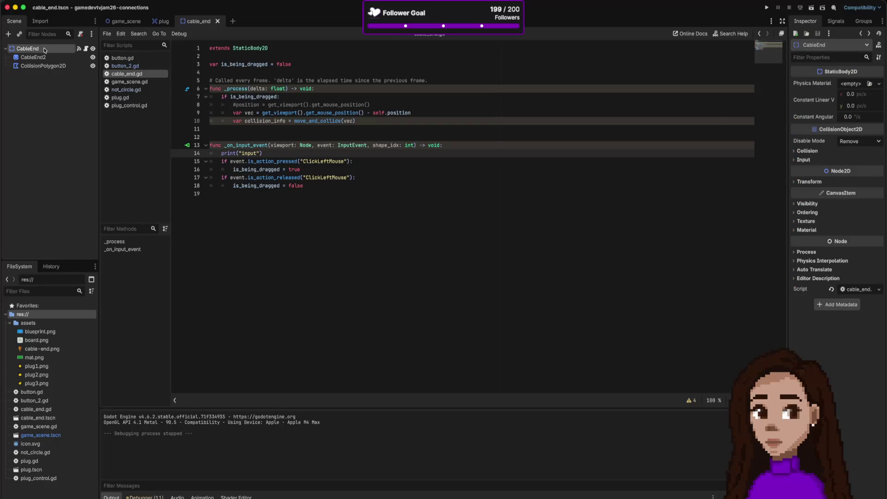
# Step: Tick Input > Pickable on CableEnd and run the game, which now prints 'input'
pyautogui.click(804, 160)
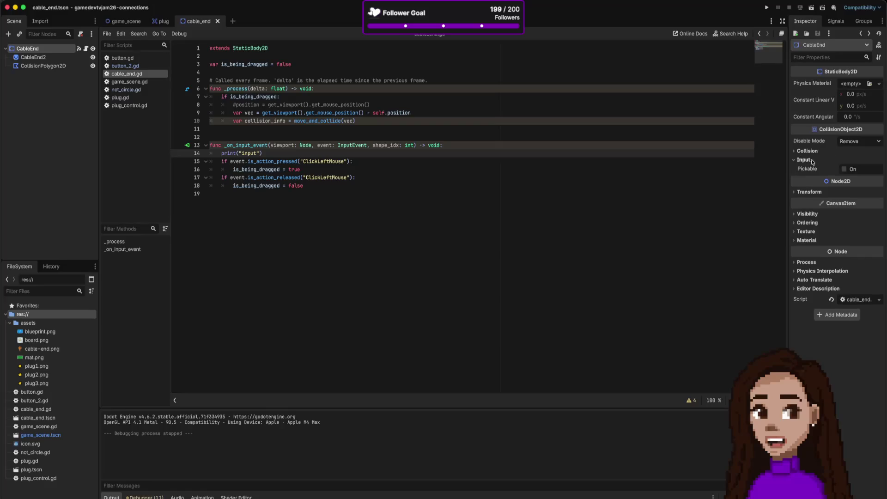
pyautogui.click(846, 170)
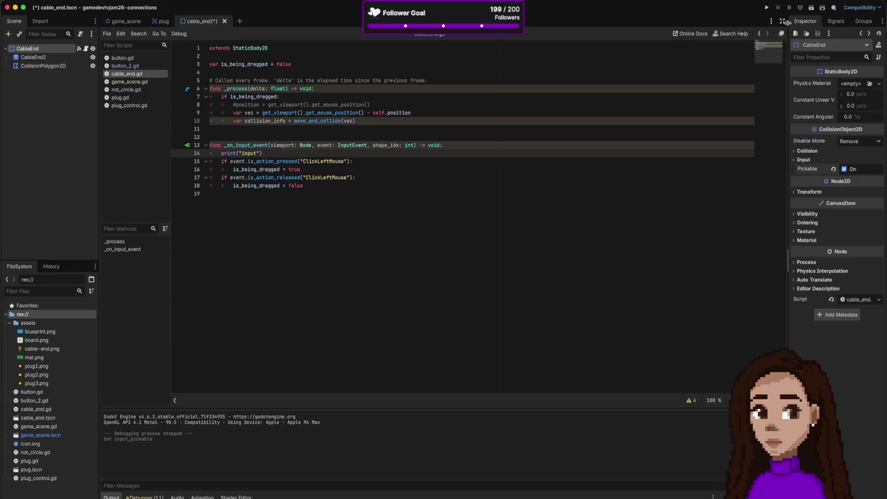
pyautogui.click(767, 8)
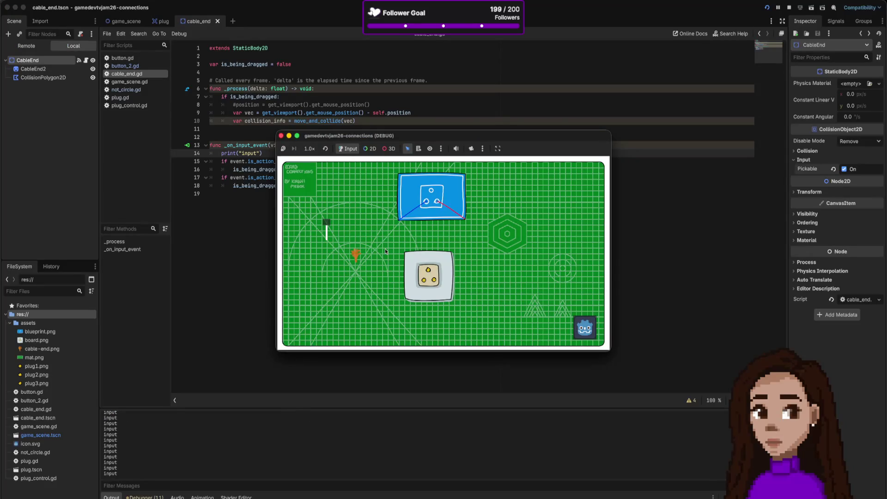
# Step: Stop the game, delete the print("input") line from _on_input_event, and save
pyautogui.press('super+period')
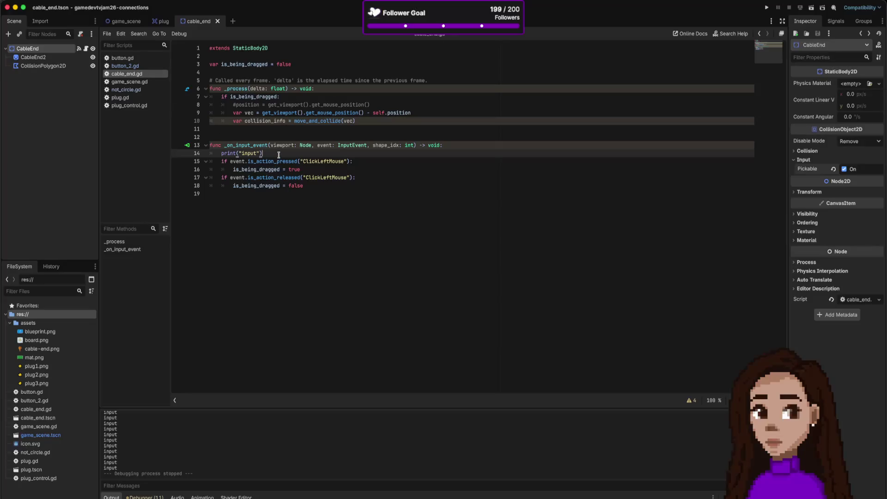
pyautogui.hotkey('shift', 'Home')
pyautogui.press('BackSpace')
pyautogui.press('BackSpace')
pyautogui.press('BackSpace')
pyautogui.press('super+s')
# Step: Run the game, drag the orange cable end across the board, then close it
pyautogui.click(767, 8)
pyautogui.moveTo(351, 261)
pyautogui.mouseDown()
pyautogui.moveTo(387, 244)
pyautogui.moveTo(356, 198)
pyautogui.moveTo(423, 277)
pyautogui.moveTo(408, 282)
pyautogui.moveTo(382, 268)
pyautogui.moveTo(453, 291)
pyautogui.moveTo(427, 278)
pyautogui.moveTo(375, 276)
pyautogui.mouseUp()
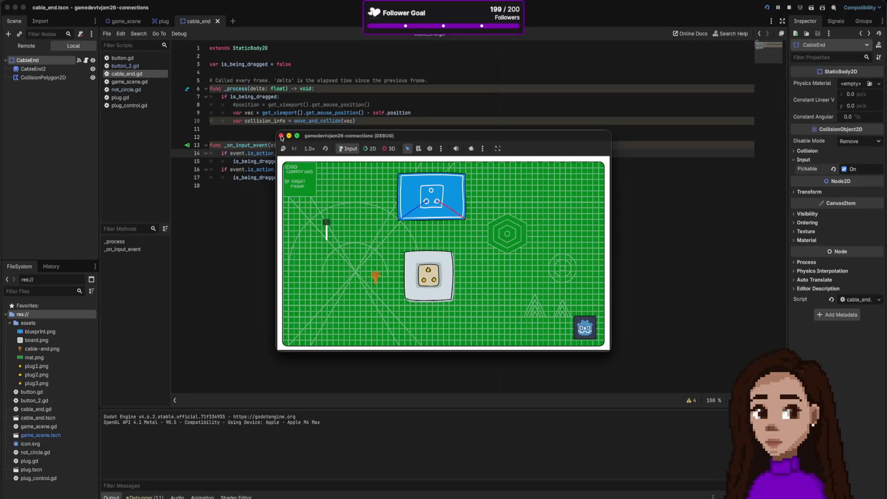
pyautogui.click(281, 135)
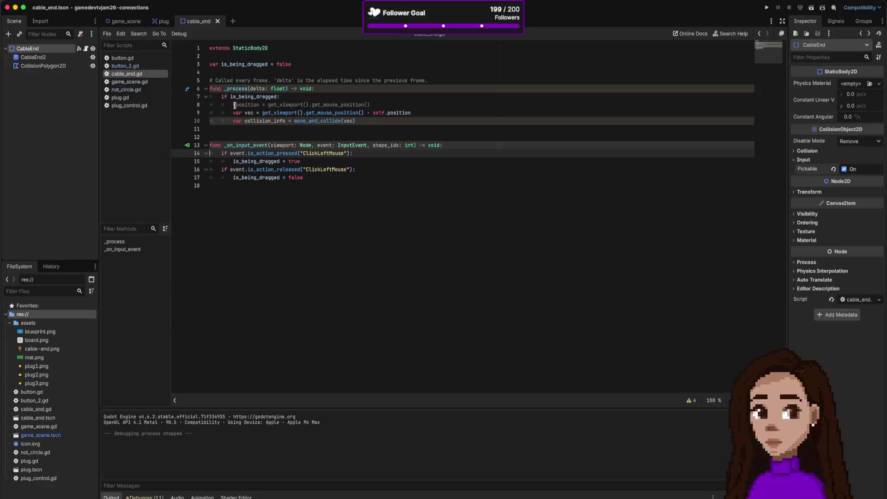
# Step: Uncomment the direct position line, comment out the vec and collision_info lines, and test-run the game
pyautogui.click(254, 105)
pyautogui.press('super+k')
pyautogui.press('Down')
pyautogui.hotkey('shift', 'Down')
pyautogui.press('super+k')
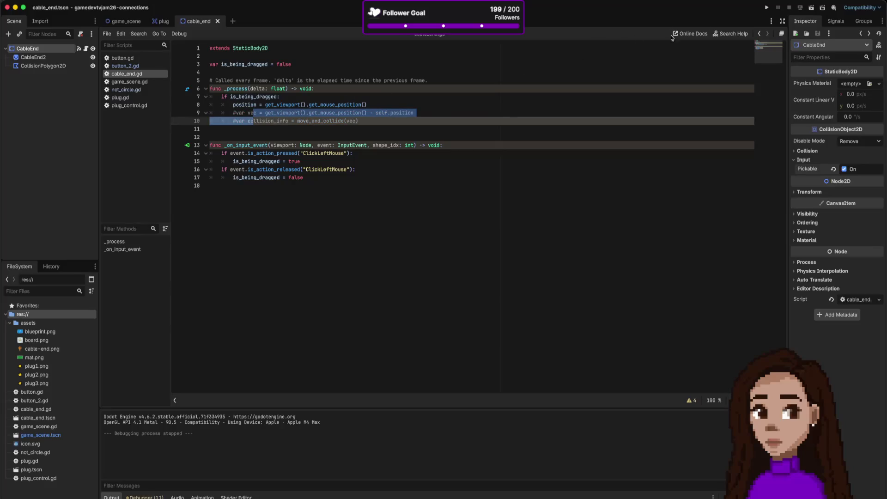
pyautogui.click(767, 8)
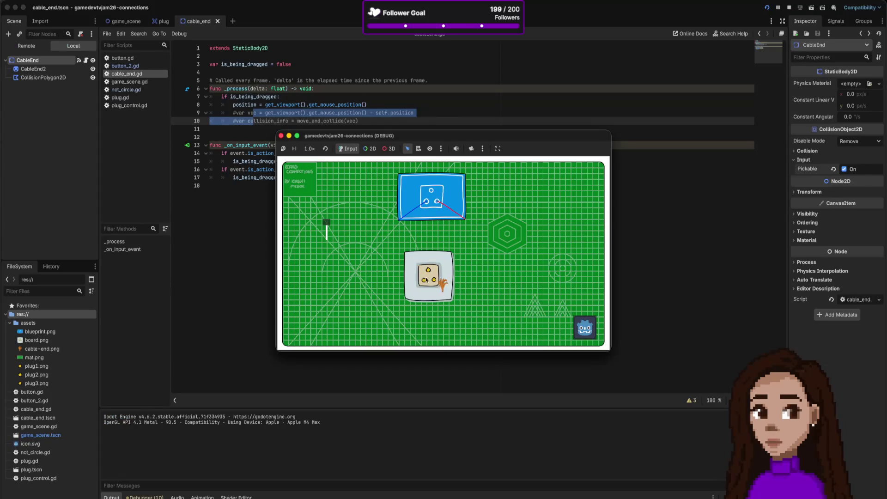
pyautogui.click(281, 135)
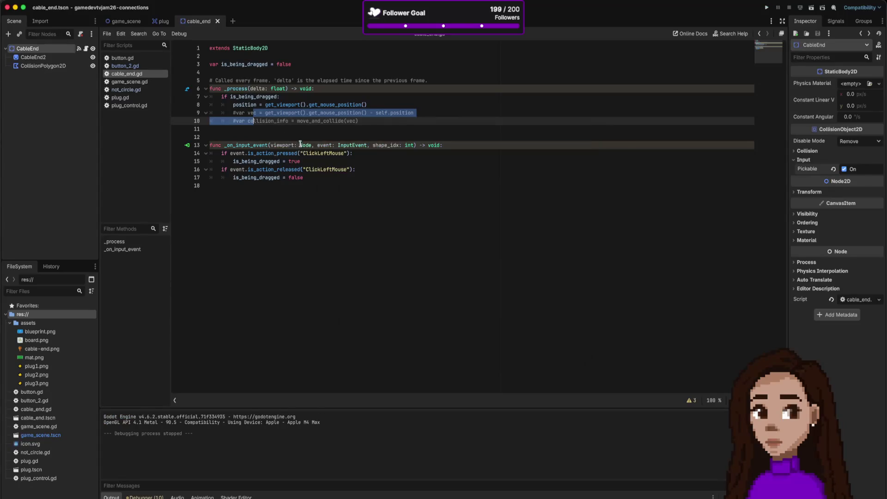
# Step: Restore the move_and_collide lines, comment out the position line again, and open button_2.gd
pyautogui.click(393, 154)
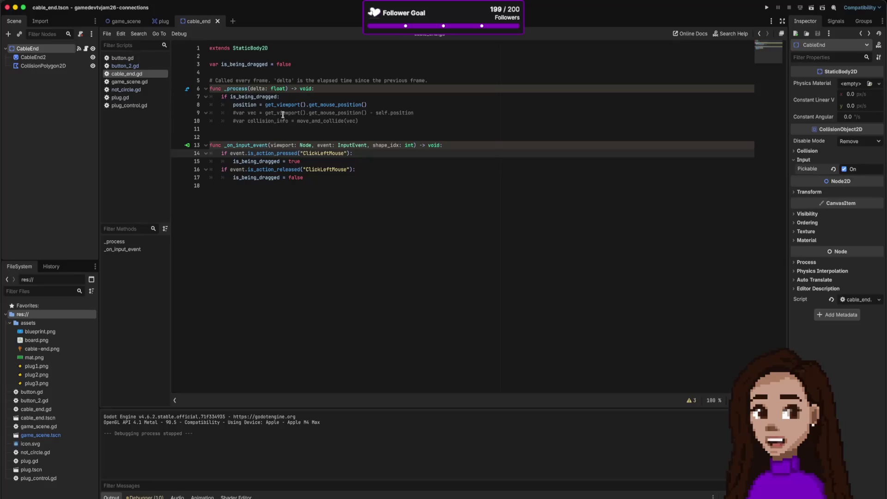
pyautogui.moveTo(279, 113); pyautogui.dragTo(282, 120)
pyautogui.click(292, 121)
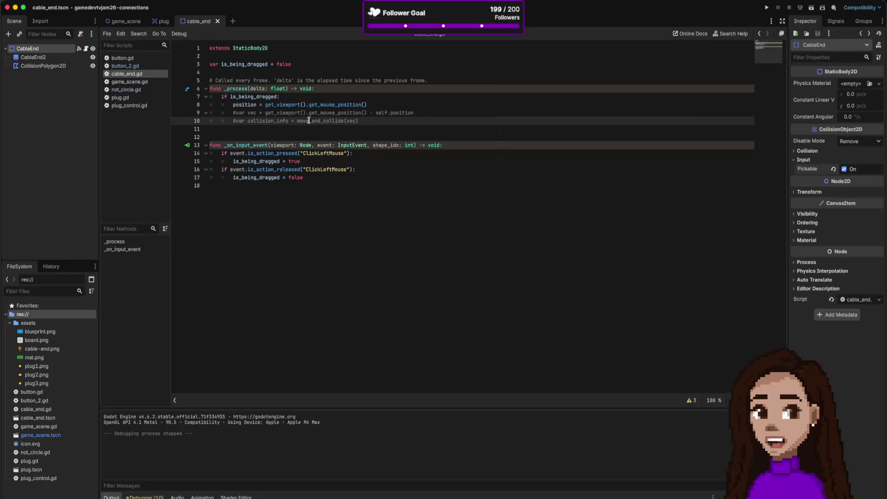
pyautogui.click(259, 105)
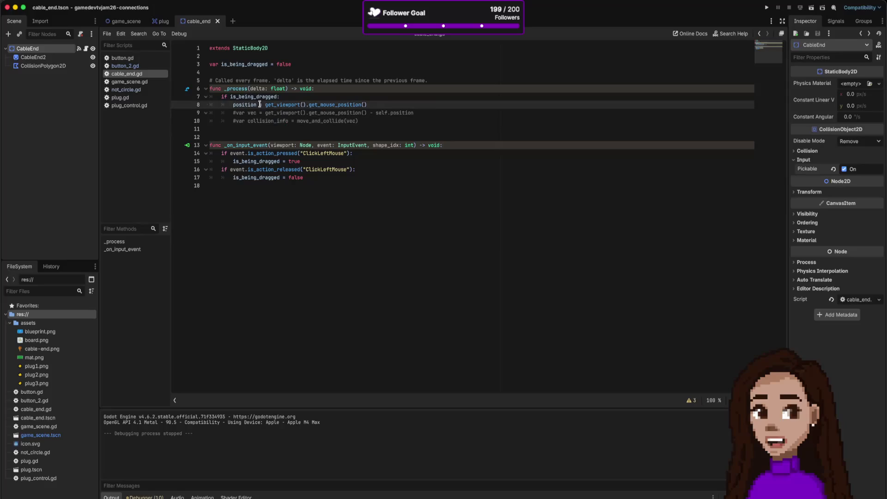
pyautogui.press('super+k')
pyautogui.press('Down')
pyautogui.hotkey('shift', 'Down')
pyautogui.press('super+k')
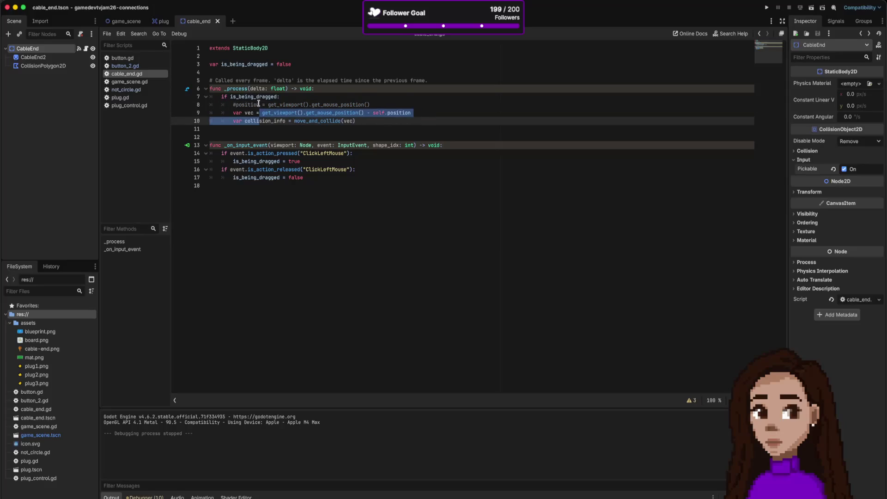
pyautogui.click(130, 64)
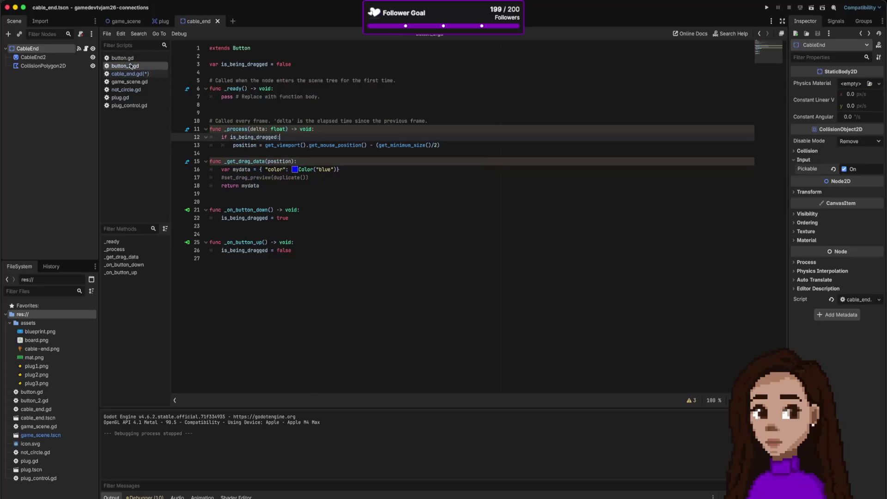
# Step: Copy the collision-check code from not_circle.gd and return to cable_end.gd
pyautogui.click(131, 89)
pyautogui.moveTo(299, 202); pyautogui.dragTo(209, 188)
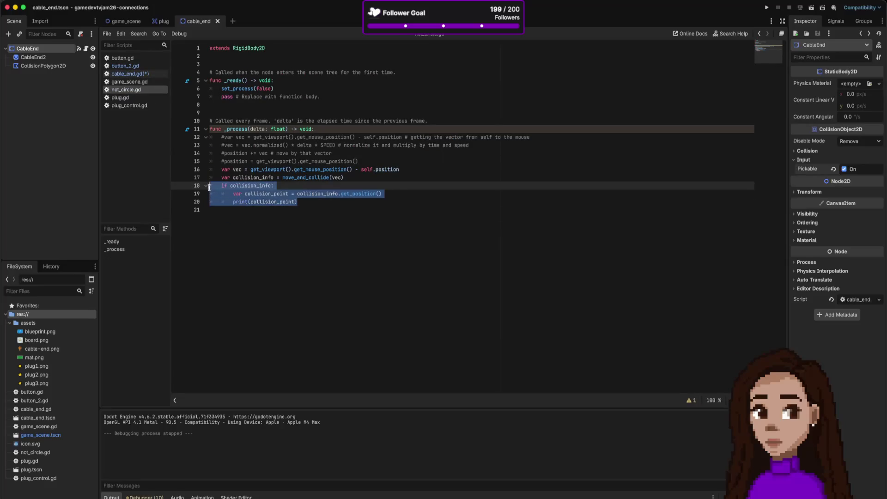
pyautogui.click(159, 22)
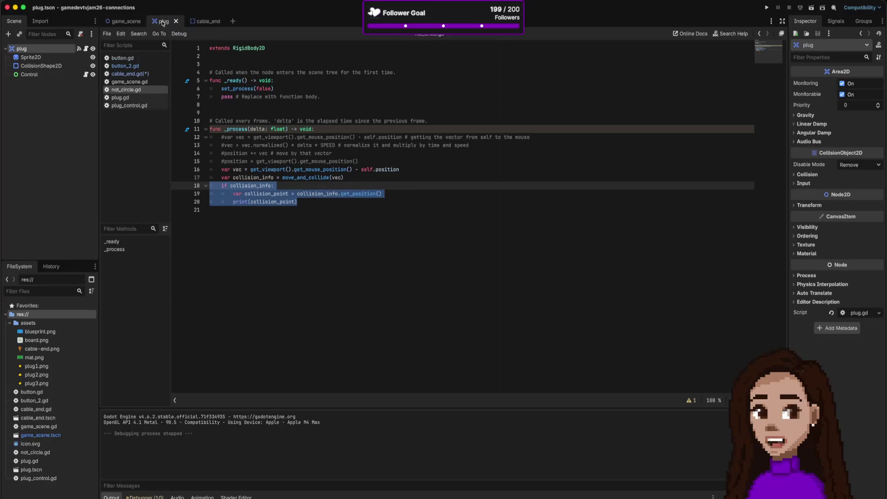
pyautogui.click(125, 74)
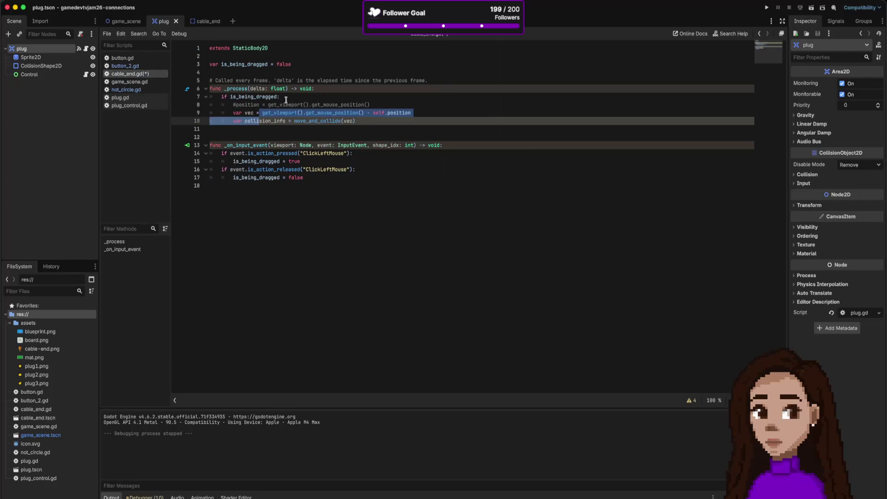
# Step: Indent the collision check under move_and_collide, add "collision" to its print, and test by dragging onto the plug
pyautogui.click(370, 121)
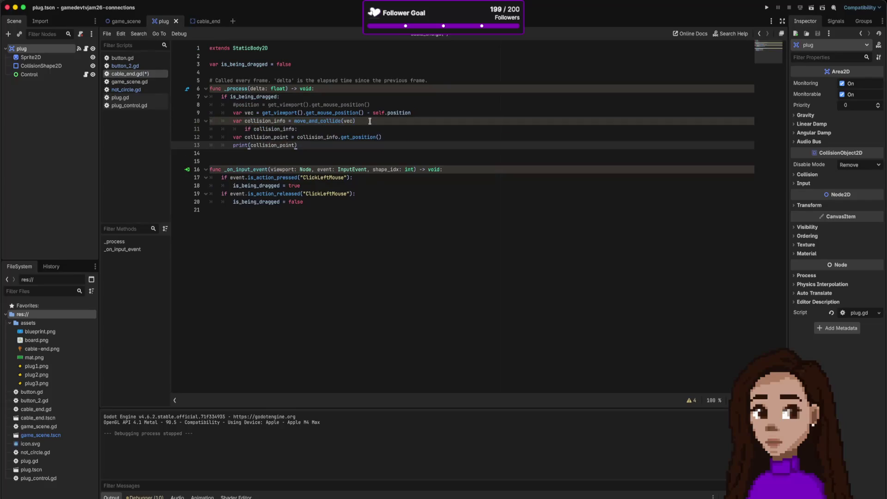
pyautogui.press('BackSpace')
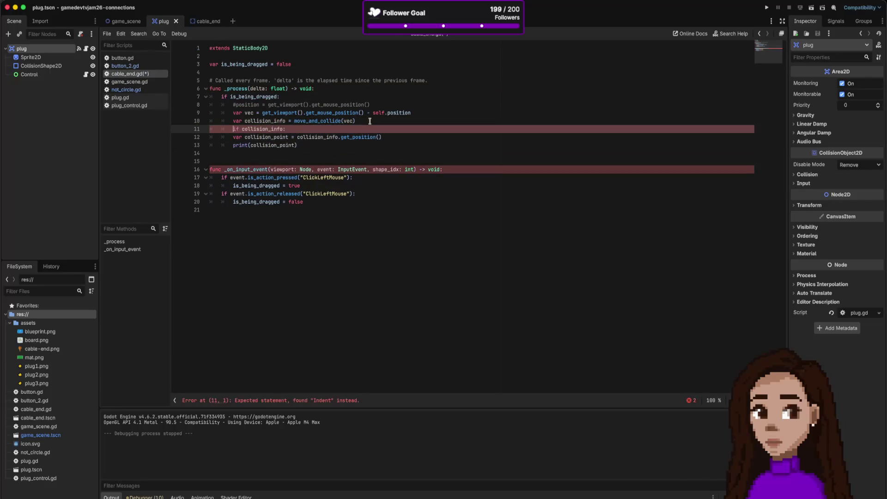
pyautogui.press('Down')
pyautogui.hotkey('shift', 'Down')
pyautogui.press('Tab')
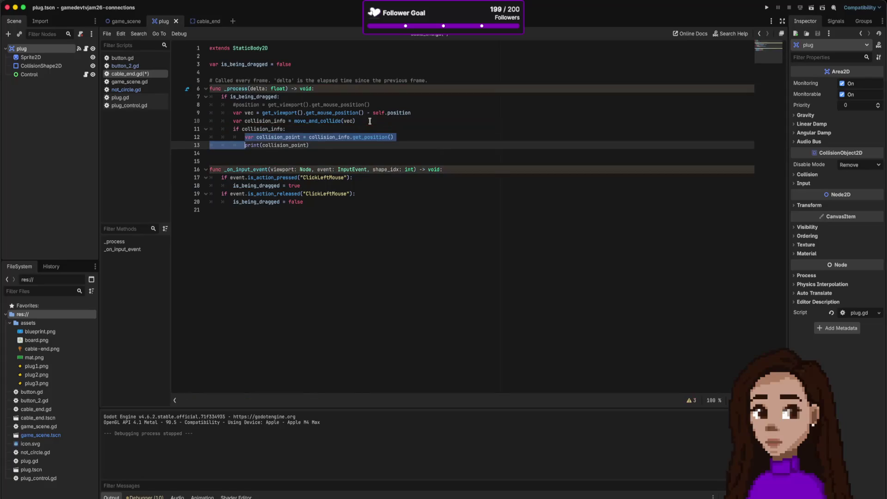
pyautogui.press('Right')
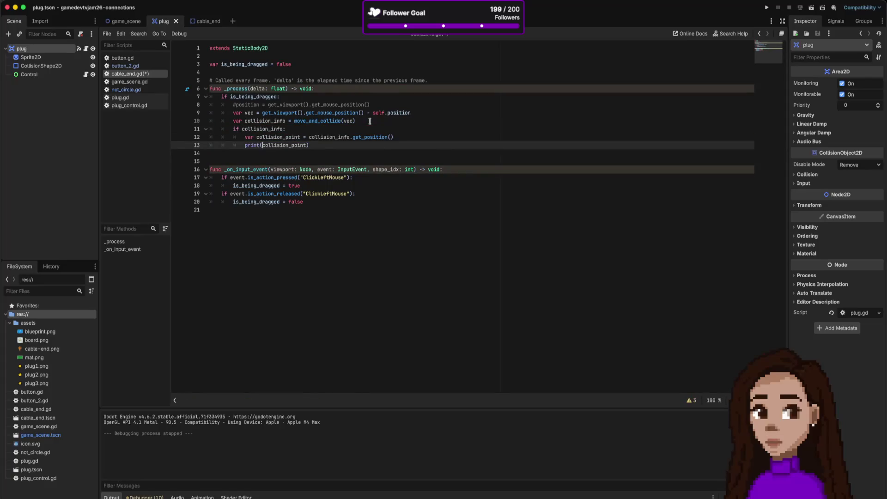
pyautogui.write('"collision",')
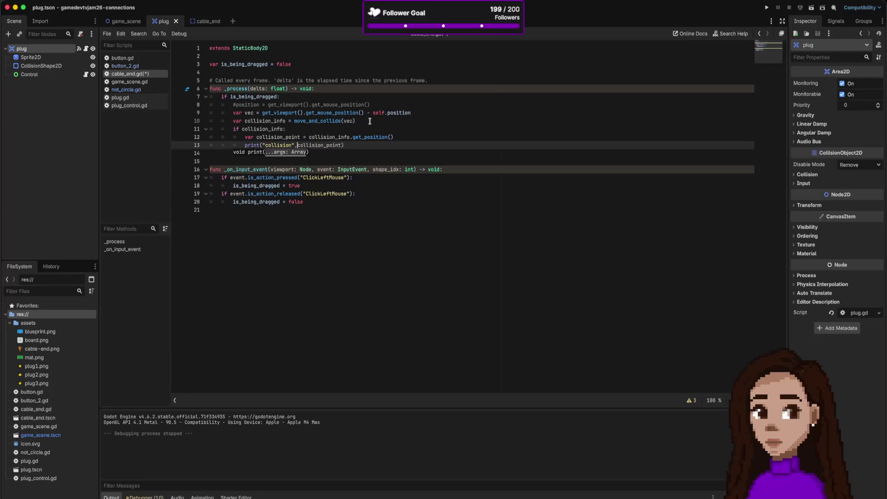
pyautogui.click(766, 8)
pyautogui.moveTo(356, 262)
pyautogui.mouseDown()
pyautogui.moveTo(432, 275)
pyautogui.moveTo(332, 225)
pyautogui.moveTo(356, 234)
pyautogui.moveTo(329, 236)
pyautogui.moveTo(345, 228)
pyautogui.moveTo(331, 233)
pyautogui.moveTo(329, 224)
pyautogui.moveTo(328, 234)
pyautogui.moveTo(336, 227)
pyautogui.moveTo(356, 234)
pyautogui.moveTo(381, 286)
pyautogui.moveTo(430, 278)
pyautogui.moveTo(381, 231)
pyautogui.moveTo(421, 299)
pyautogui.moveTo(422, 278)
pyautogui.moveTo(385, 264)
pyautogui.moveTo(379, 245)
pyautogui.moveTo(348, 236)
pyautogui.moveTo(384, 251)
pyautogui.moveTo(356, 250)
pyautogui.moveTo(372, 237)
pyautogui.moveTo(377, 253)
pyautogui.moveTo(356, 253)
pyautogui.moveTo(425, 276)
pyautogui.moveTo(363, 280)
pyautogui.mouseUp()
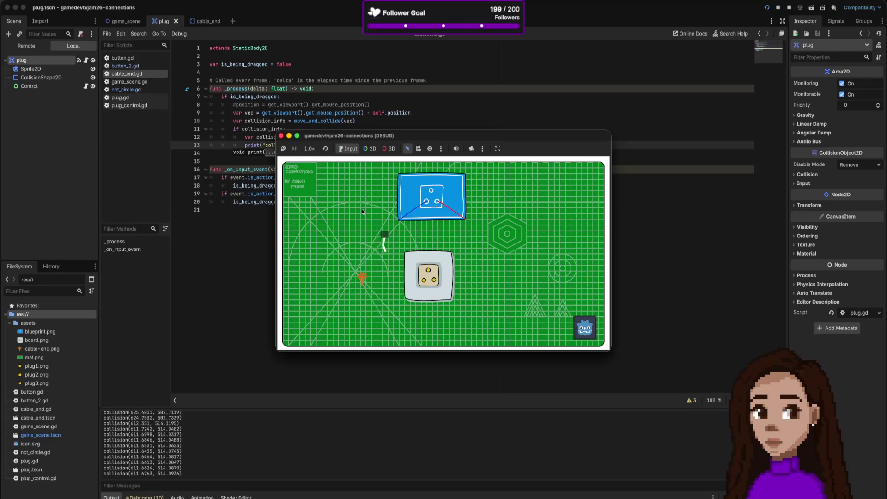
# Step: Close the running game's debug window to stop the project
pyautogui.click(281, 136)
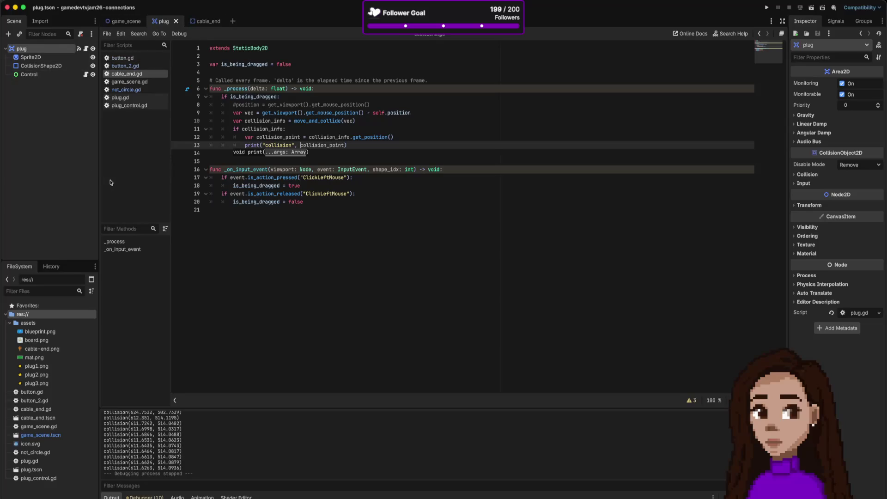
# Step: Change the plug node's type to RigidBody2D and inspect its Input and Collision sections
pyautogui.rightClick(39, 52)
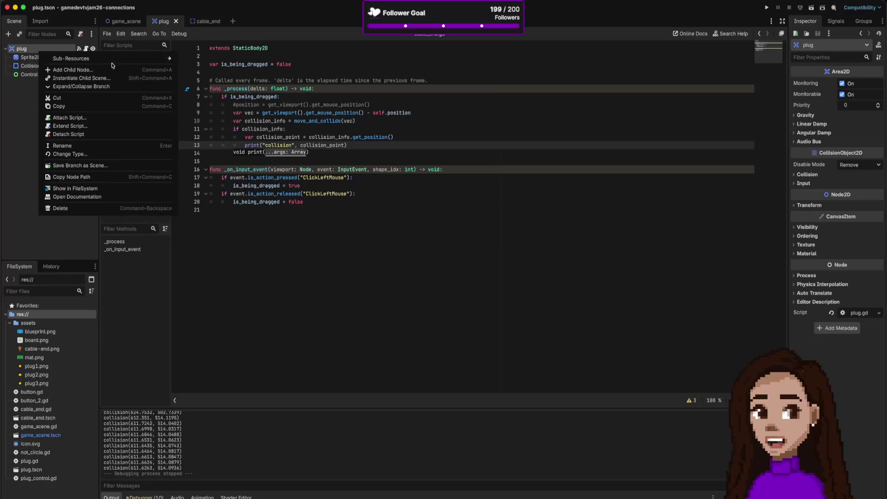
pyautogui.click(104, 154)
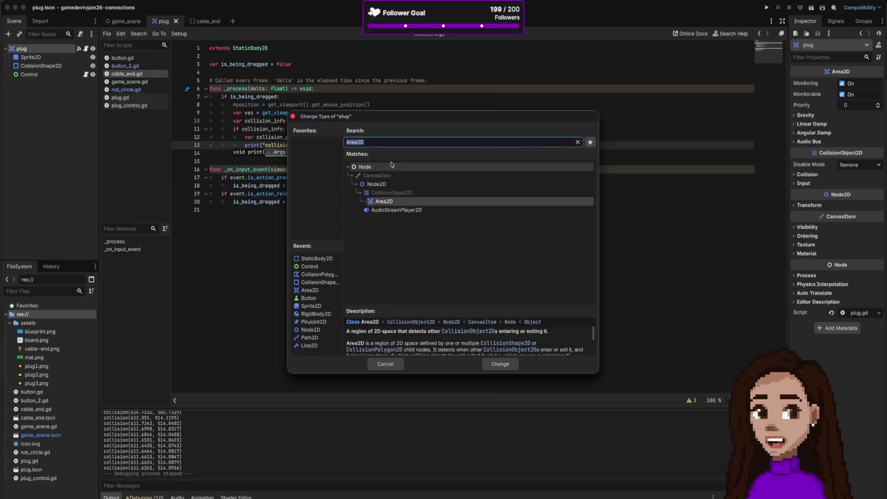
pyautogui.write('rig')
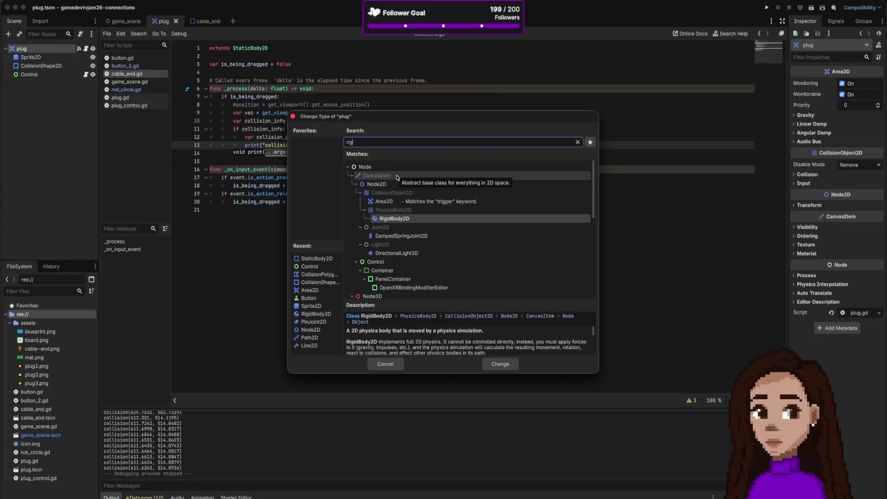
pyautogui.doubleClick(397, 219)
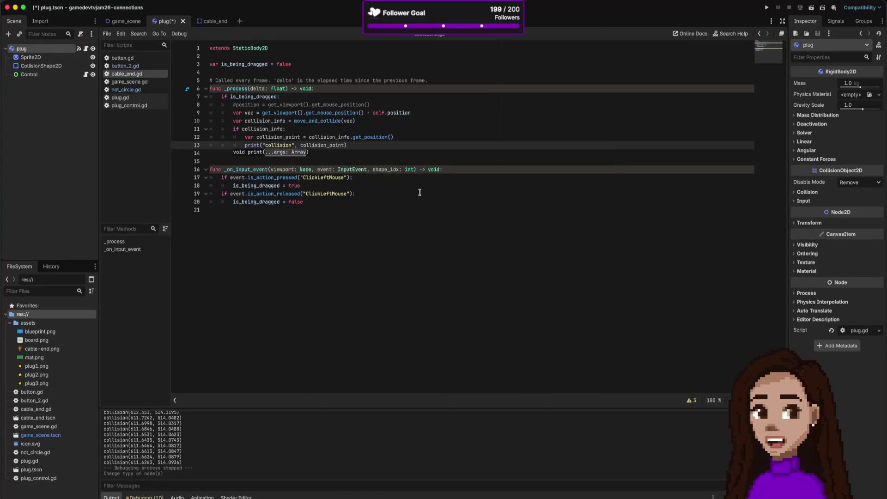
pyautogui.click(814, 202)
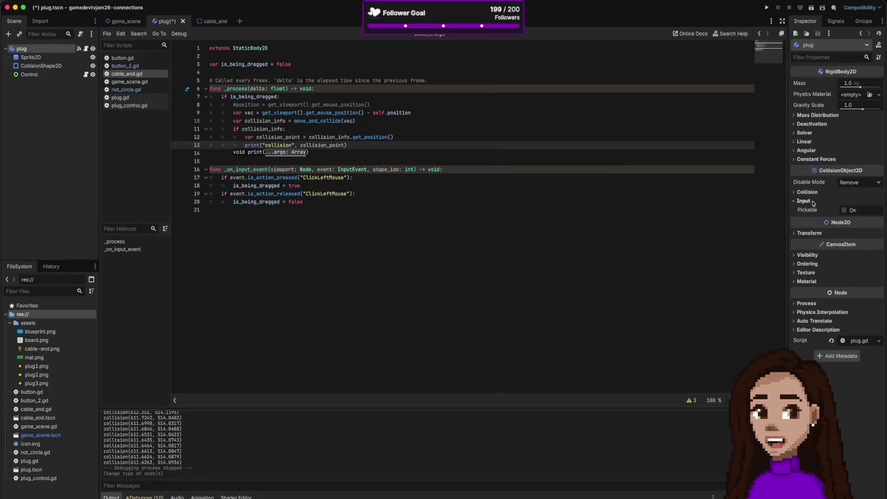
pyautogui.click(814, 192)
pyautogui.click(815, 193)
pyautogui.click(815, 192)
pyautogui.click(815, 192)
# Step: Change the plug's type again to StaticBody2D and check its Collision and Input settings
pyautogui.rightClick(63, 50)
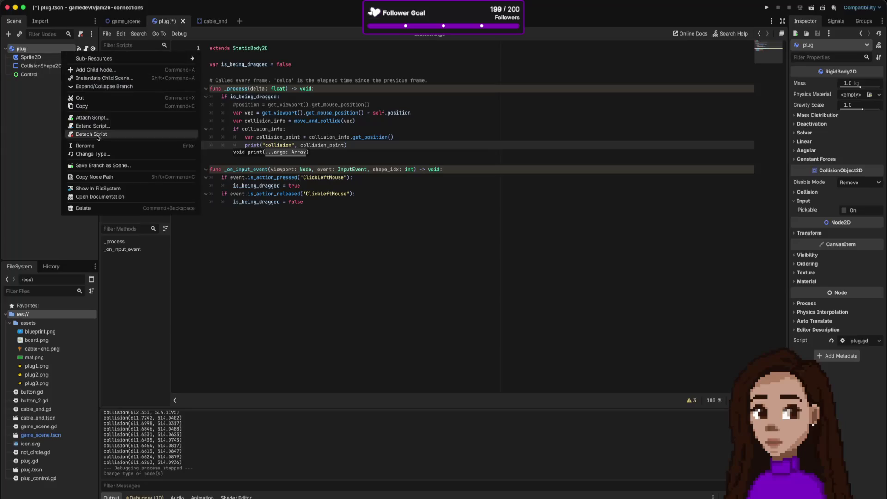
pyautogui.click(92, 153)
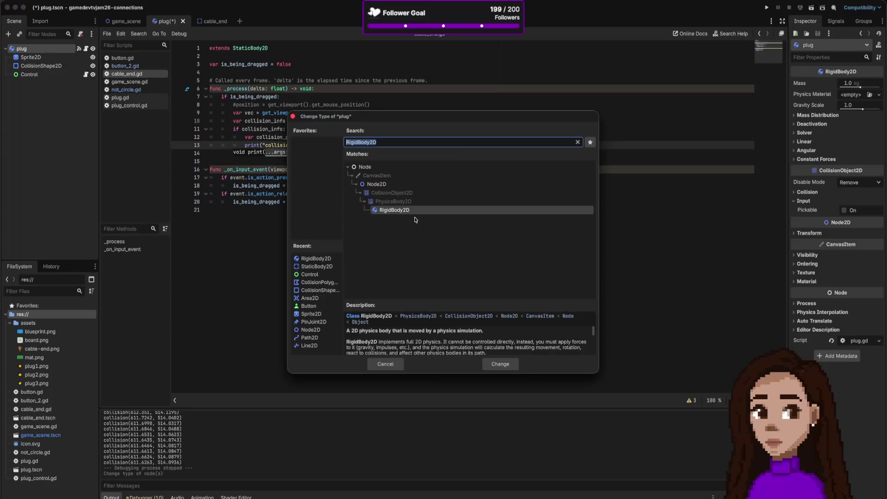
pyautogui.write('dys')
pyautogui.press('BackSpace')
pyautogui.press('BackSpace')
pyautogui.press('BackSpace')
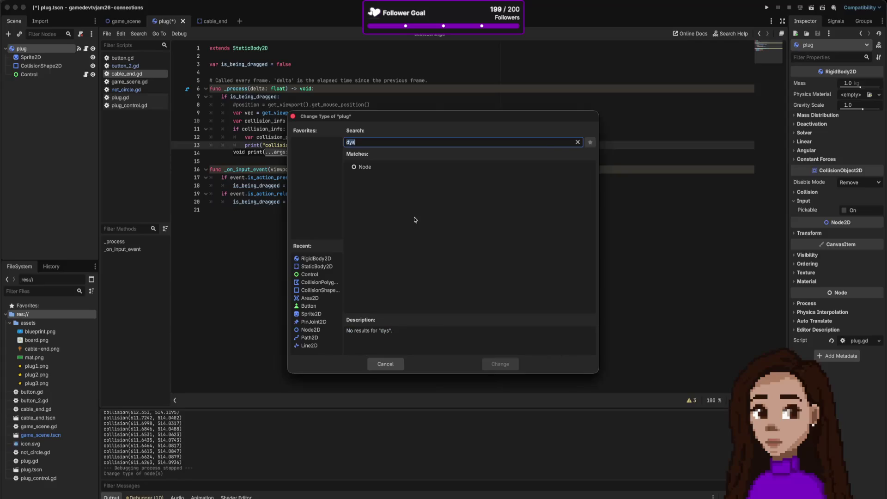
pyautogui.write('stat')
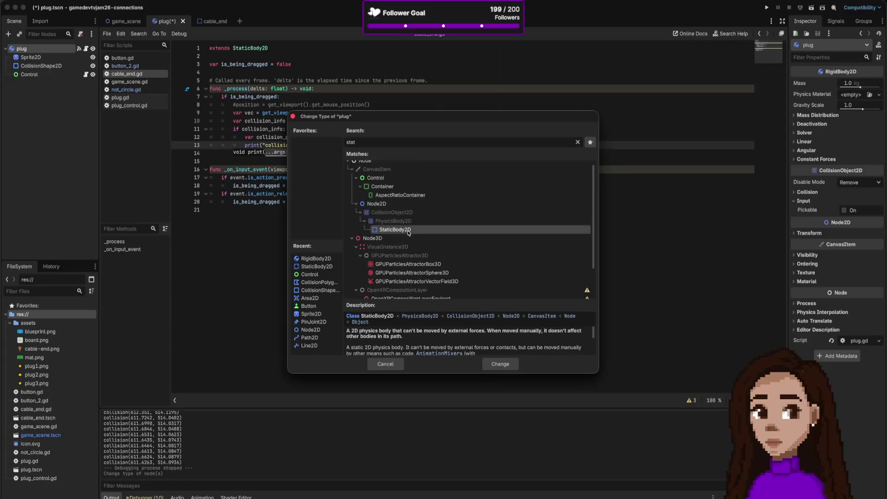
pyautogui.doubleClick(410, 231)
pyautogui.click(808, 152)
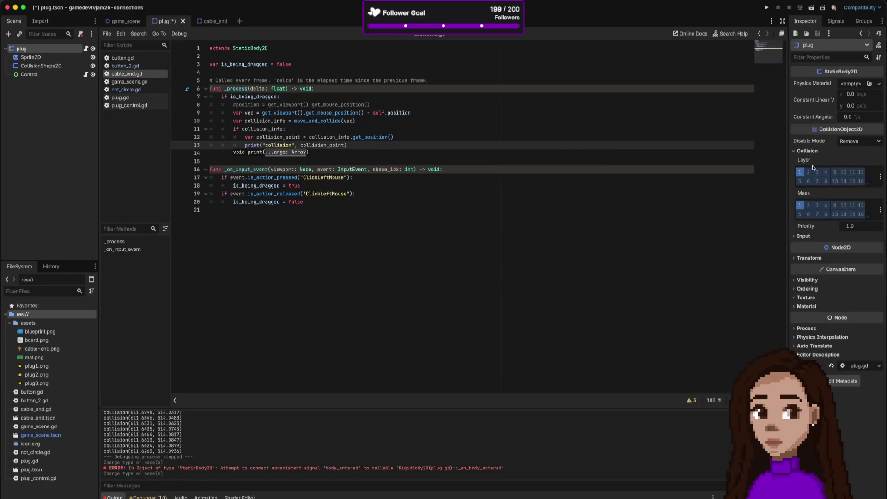
pyautogui.click(807, 151)
pyautogui.click(809, 161)
pyautogui.click(809, 160)
pyautogui.rightClick(47, 52)
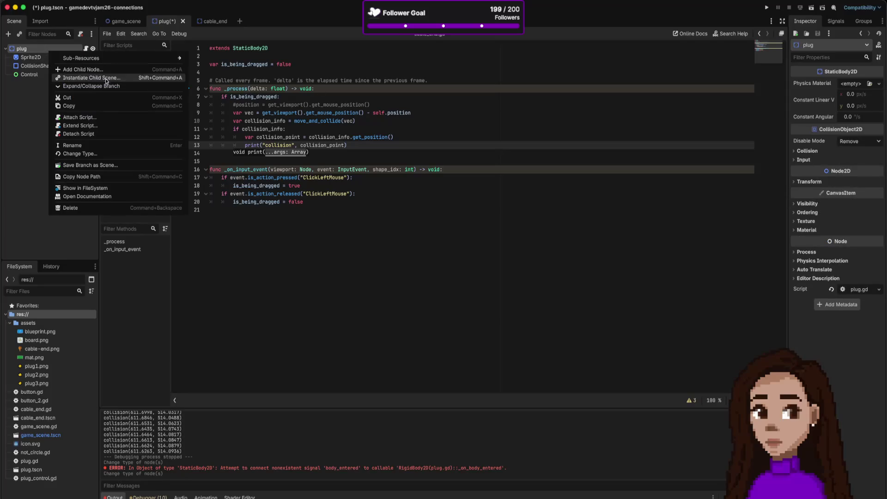
# Step: Change plug to RigidBody2D, tick Input > Pickable, and run the project, hitting plug.gd's Area2D error
pyautogui.click(119, 154)
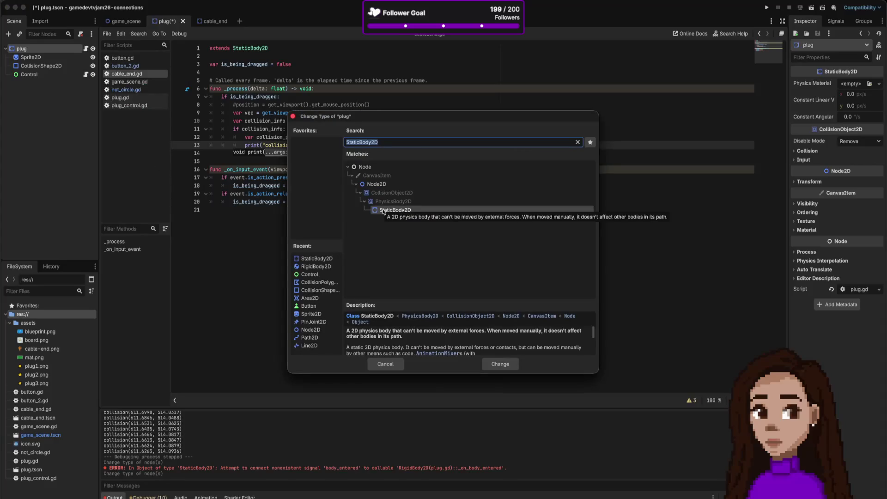
pyautogui.write('rig')
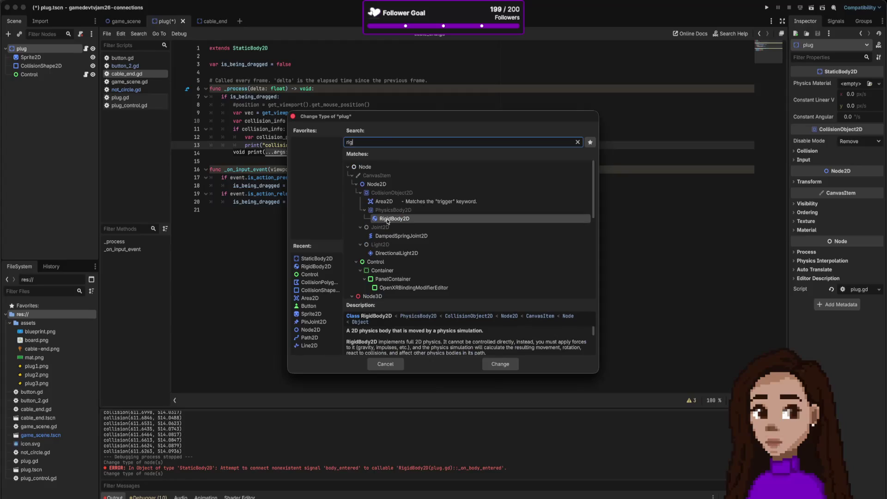
pyautogui.doubleClick(386, 220)
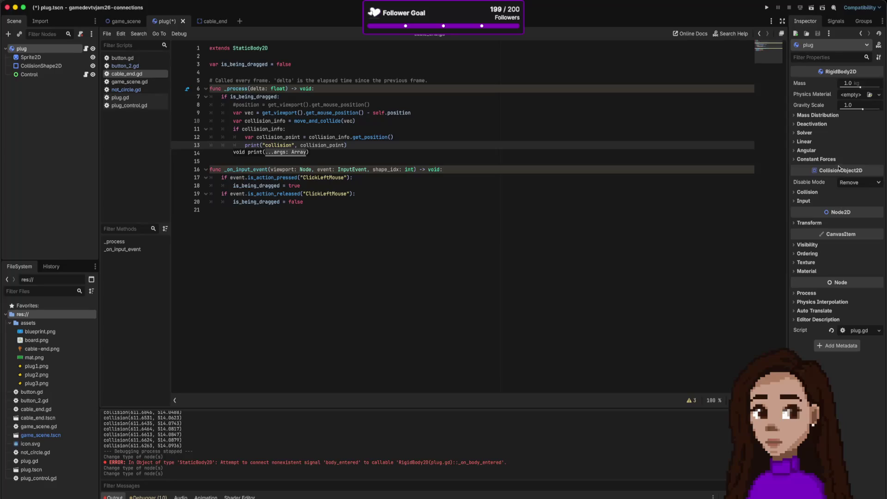
pyautogui.click(807, 192)
pyautogui.click(808, 192)
pyautogui.click(803, 201)
pyautogui.click(845, 210)
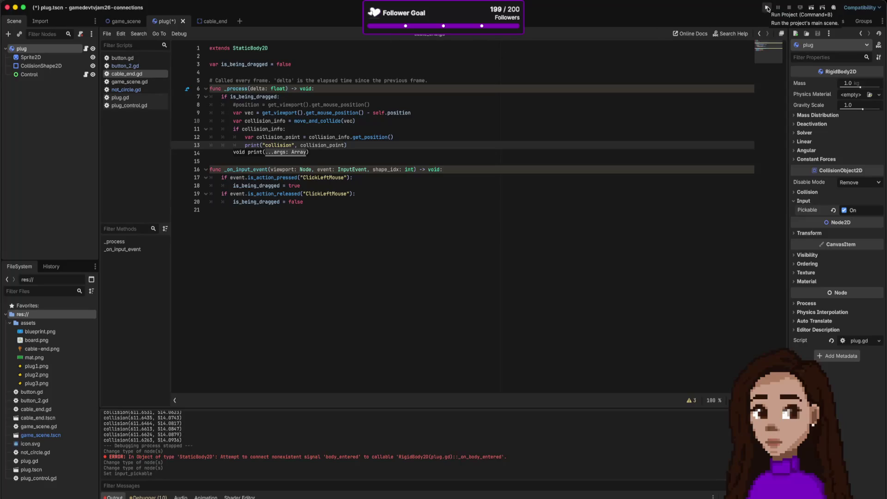
pyautogui.click(768, 8)
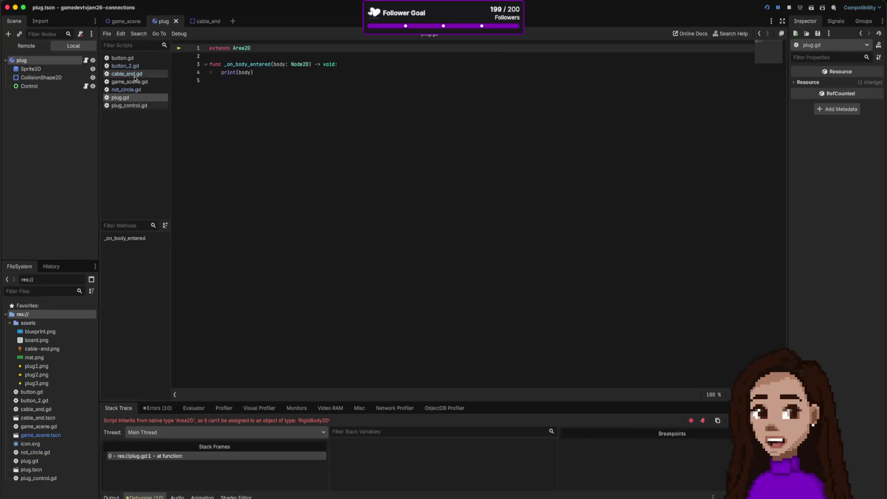
# Step: Change plug back to Area2D, toggle Pickable off and on again, and save plug.gd
pyautogui.rightClick(52, 61)
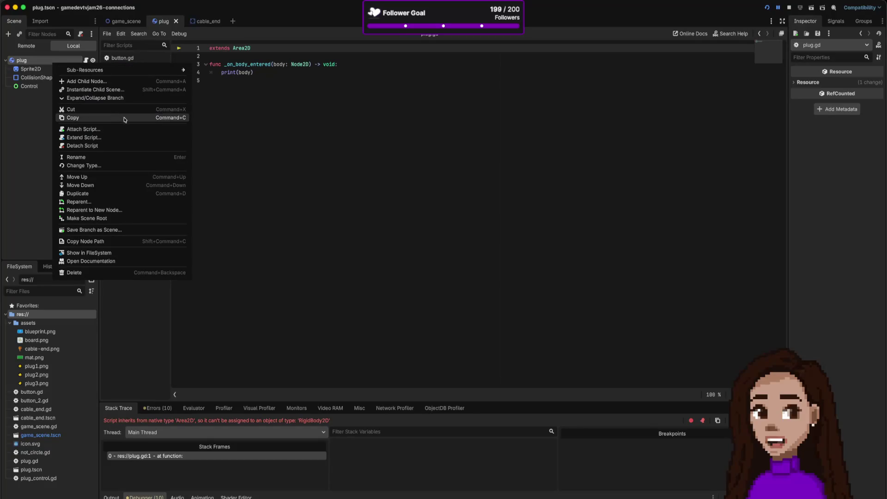
pyautogui.click(128, 168)
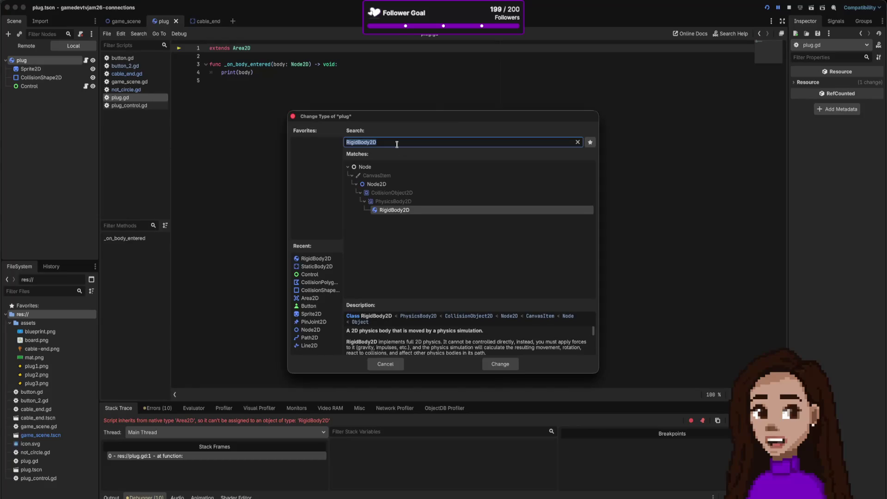
pyautogui.write('area')
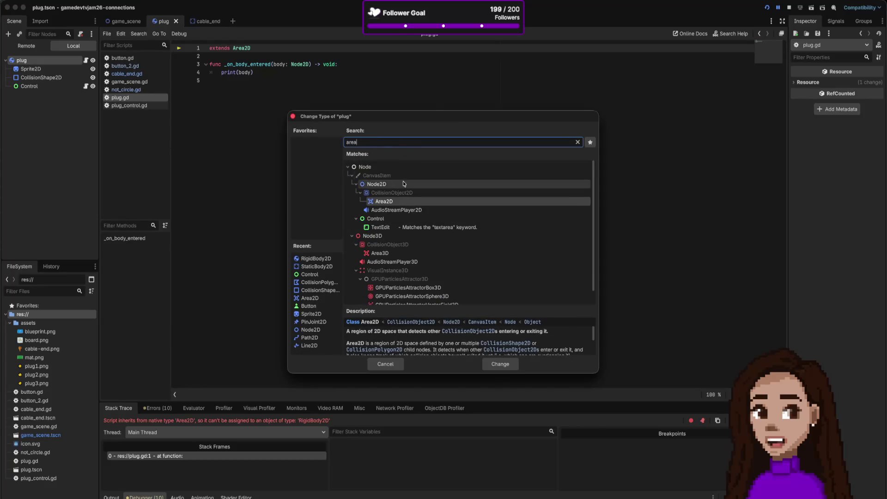
pyautogui.click(502, 363)
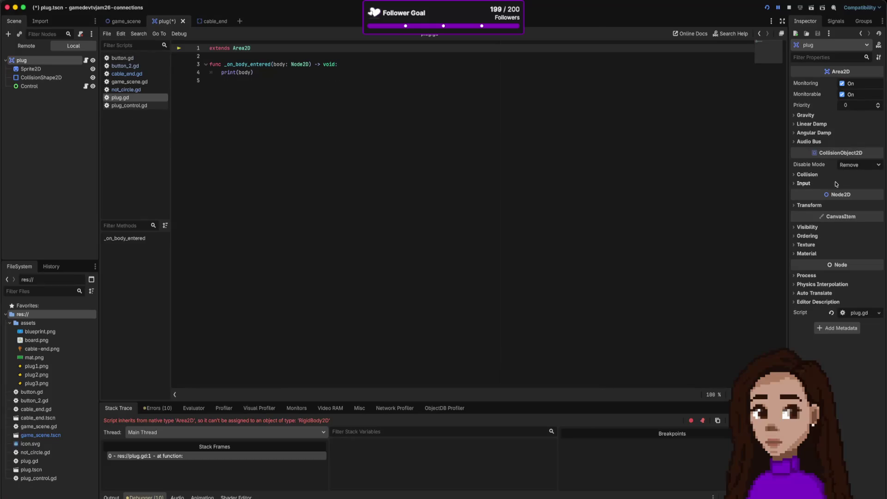
pyautogui.click(811, 183)
pyautogui.click(845, 192)
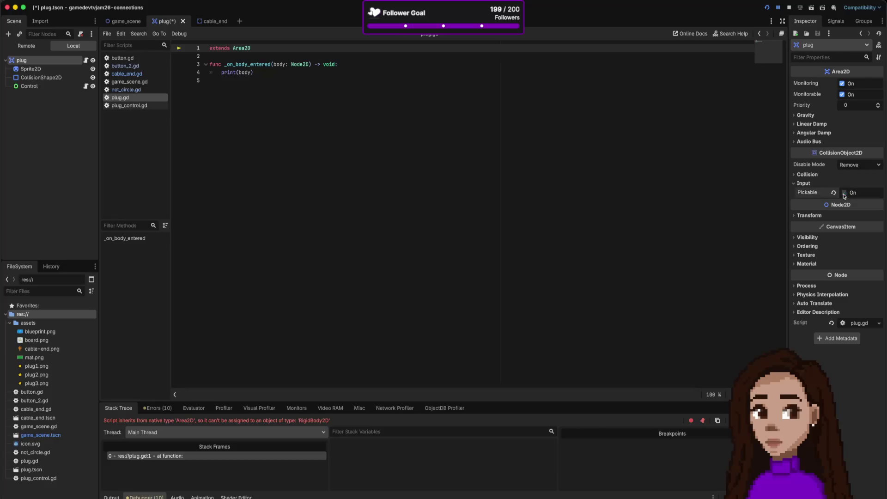
pyautogui.click(833, 193)
pyautogui.click(701, 171)
pyautogui.press('super+s')
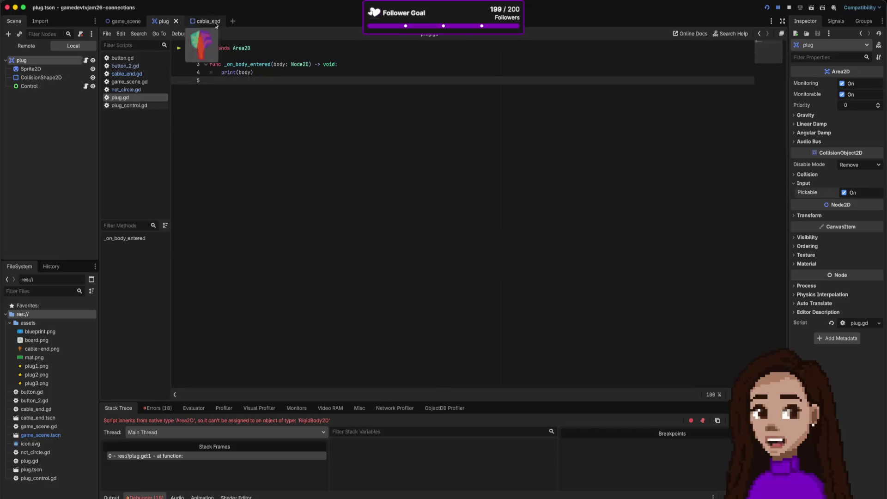
# Step: In the cable_end scene, change the CableEnd node's type to RigidBody2D
pyautogui.click(215, 23)
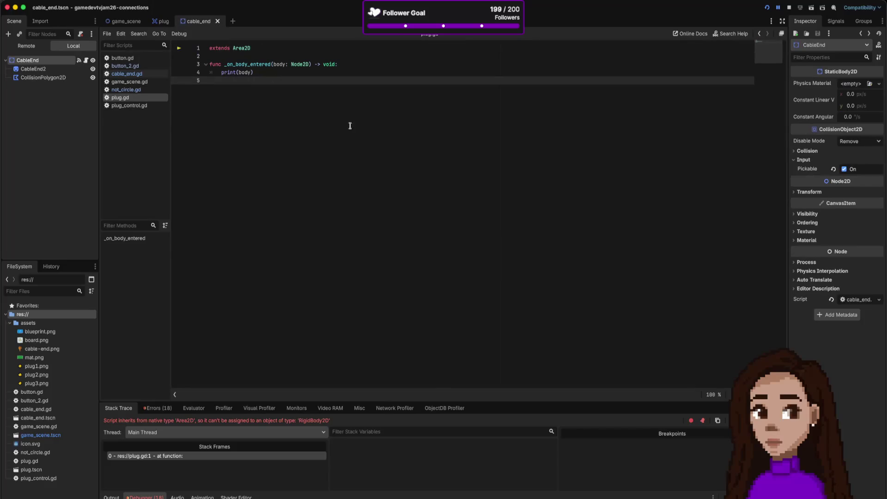
pyautogui.rightClick(43, 62)
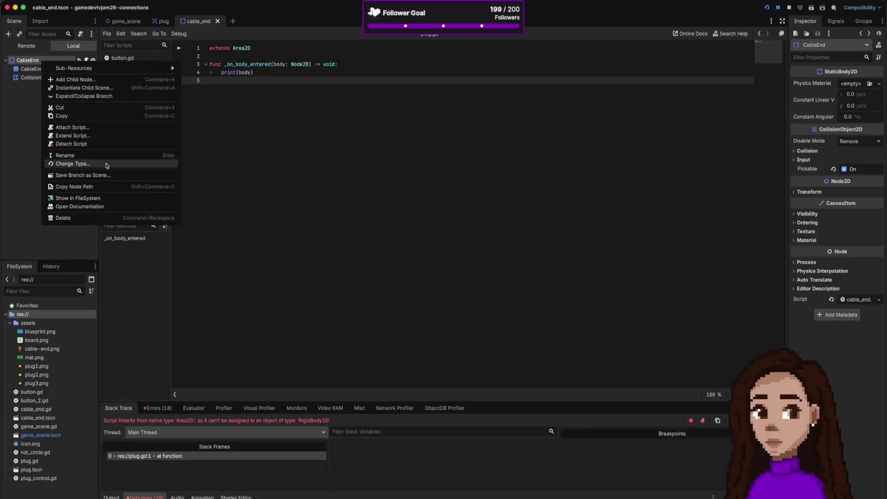
pyautogui.click(73, 163)
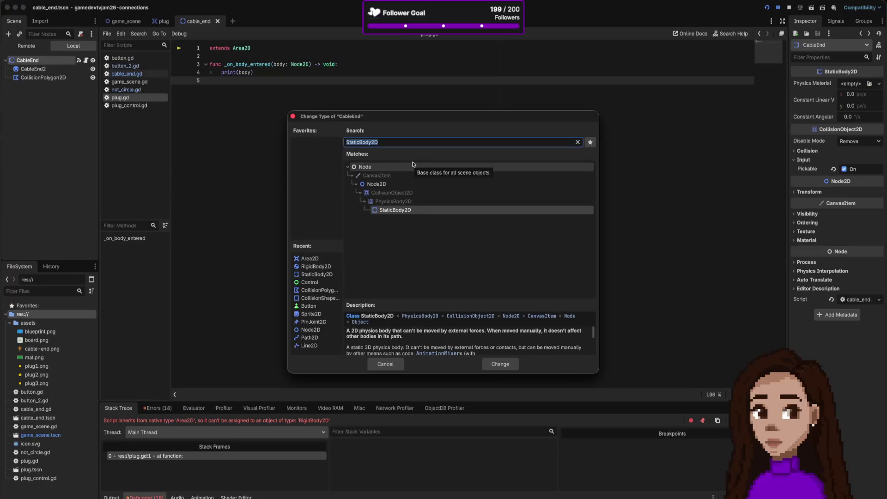
pyautogui.write('re')
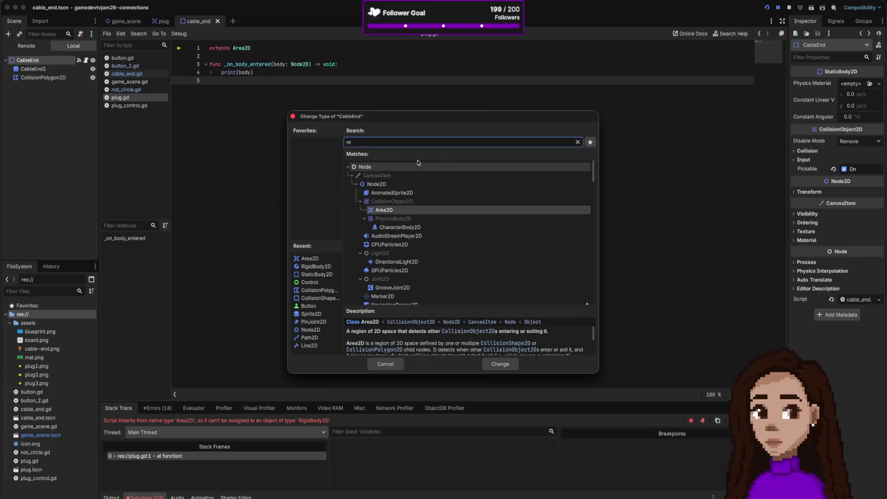
pyautogui.press('BackSpace')
pyautogui.write('ig')
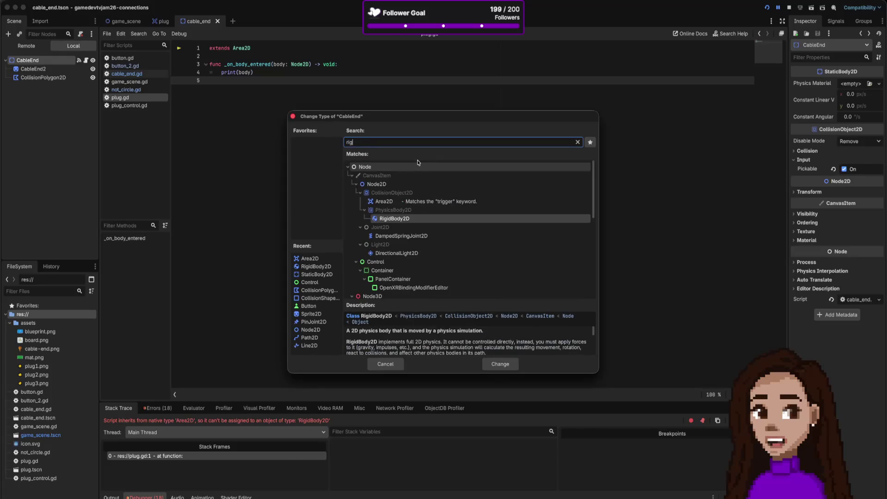
pyautogui.doubleClick(408, 218)
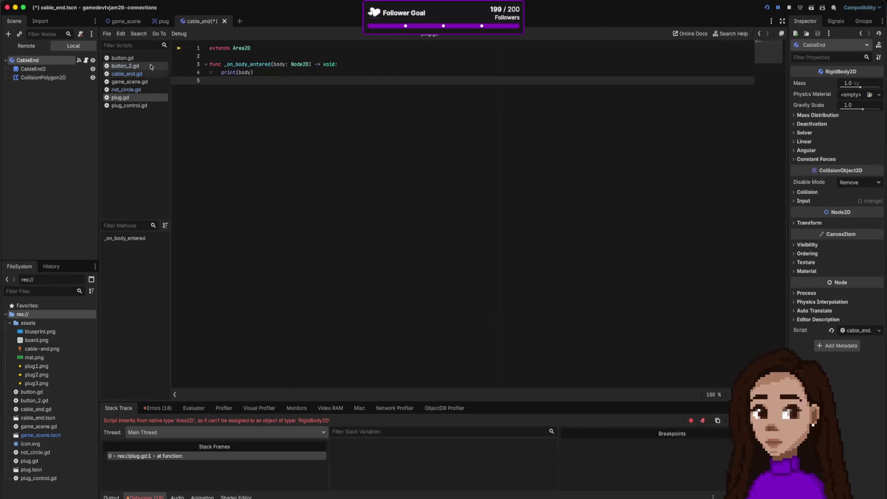
# Step: Make cable_end.gd extend RigidBody2D instead of StaticBody2D, save, and run the game
pyautogui.click(138, 74)
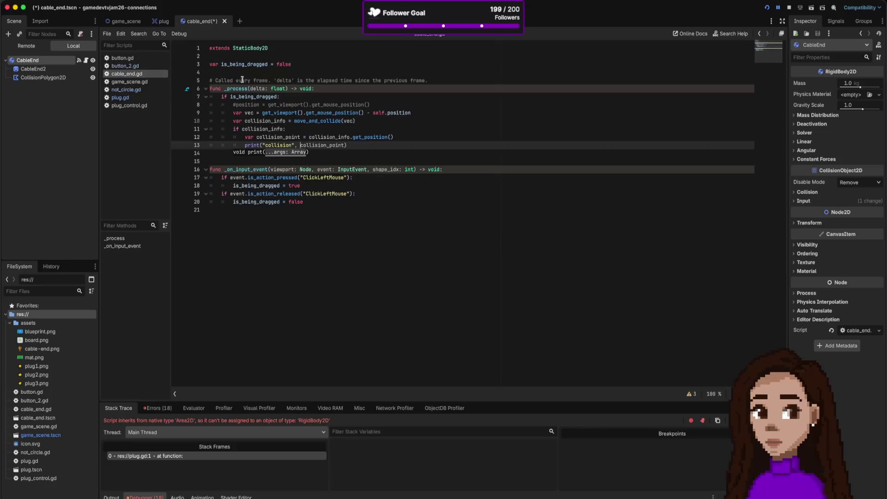
pyautogui.doubleClick(258, 50)
pyautogui.write('Ru')
pyautogui.press('BackSpace')
pyautogui.write('igid')
pyautogui.press('Return')
pyautogui.hotkey('ctrl', 's')
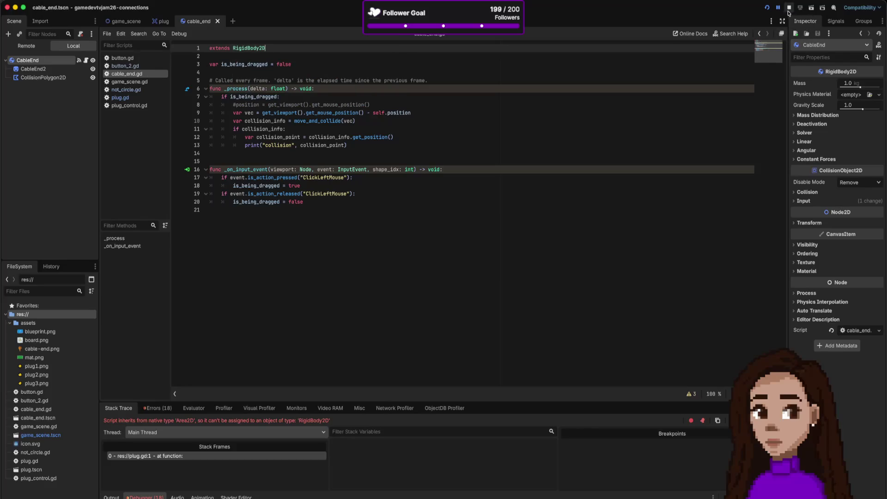
pyautogui.click(767, 8)
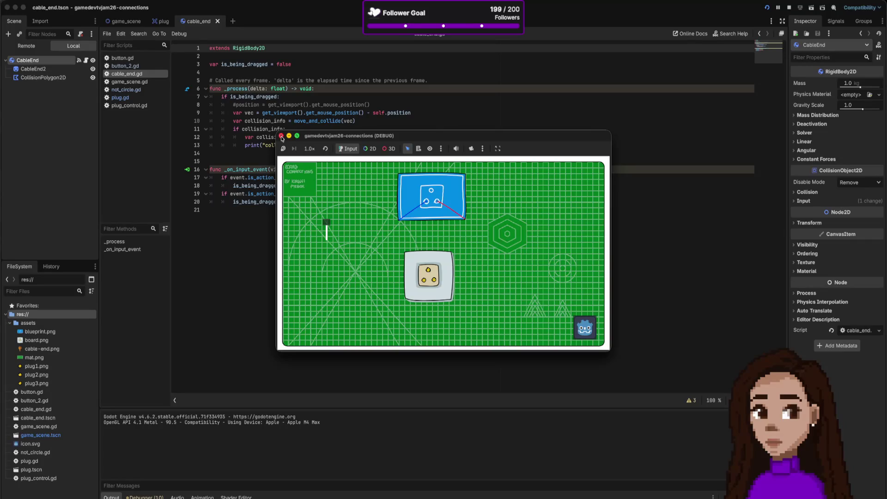
# Step: Set the CableEnd's Gravity Scale to 0.0, then save and run the game
pyautogui.click(282, 137)
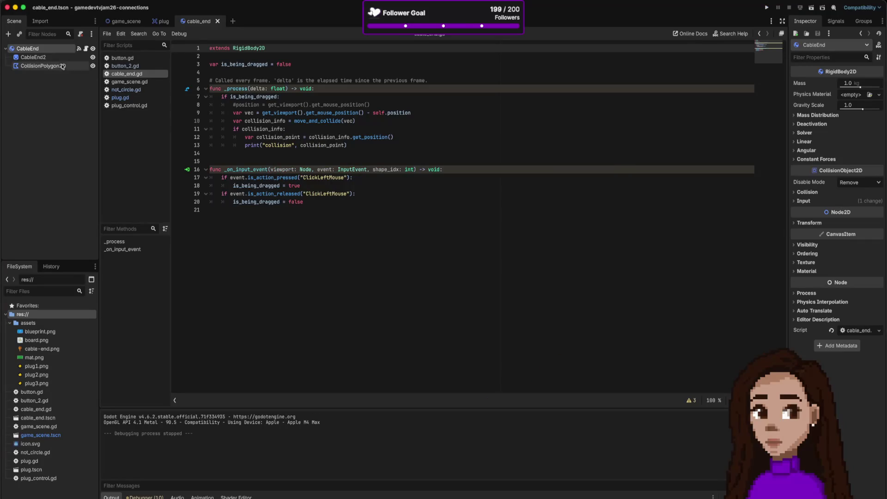
pyautogui.moveTo(842, 107)
pyautogui.mouseDown()
pyautogui.moveTo(857, 108)
pyautogui.moveTo(849, 106)
pyautogui.mouseUp()
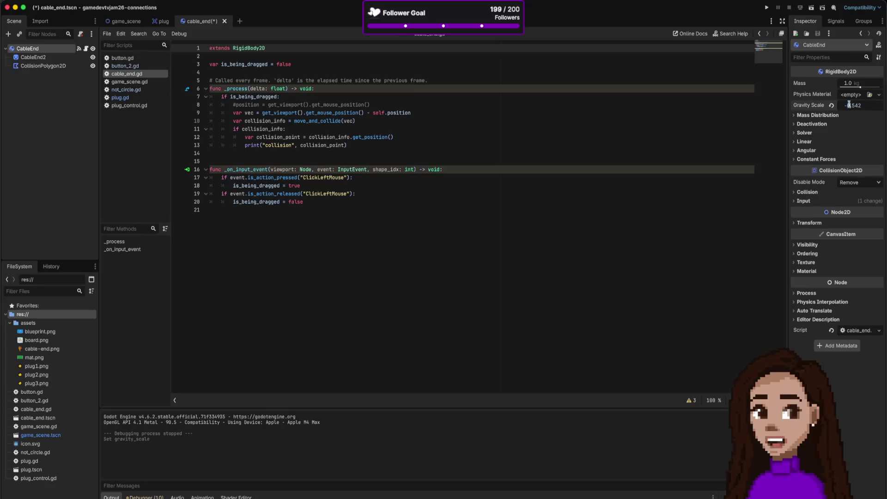
pyautogui.press('Return')
pyautogui.press('super+b')
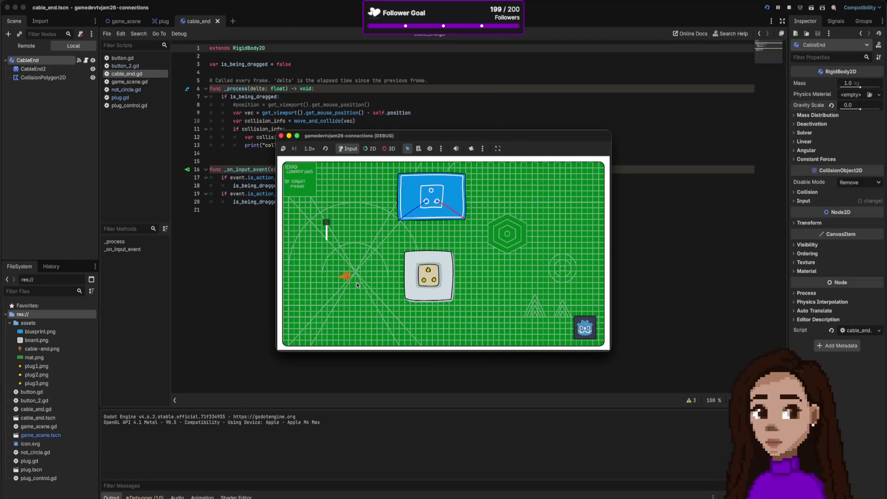
# Step: Drag the orange cable end out of its socket, down the board and back up, then stop the game
pyautogui.moveTo(345, 292)
pyautogui.mouseDown()
pyautogui.moveTo(332, 301)
pyautogui.moveTo(365, 279)
pyautogui.moveTo(421, 278)
pyautogui.moveTo(440, 267)
pyautogui.moveTo(423, 285)
pyautogui.moveTo(401, 277)
pyautogui.moveTo(431, 294)
pyautogui.moveTo(418, 204)
pyautogui.mouseUp()
pyautogui.moveTo(418, 276); pyautogui.dragTo(399, 249)
pyautogui.moveTo(382, 289); pyautogui.dragTo(366, 350)
pyautogui.moveTo(369, 343); pyautogui.dragTo(384, 284)
pyautogui.click(280, 135)
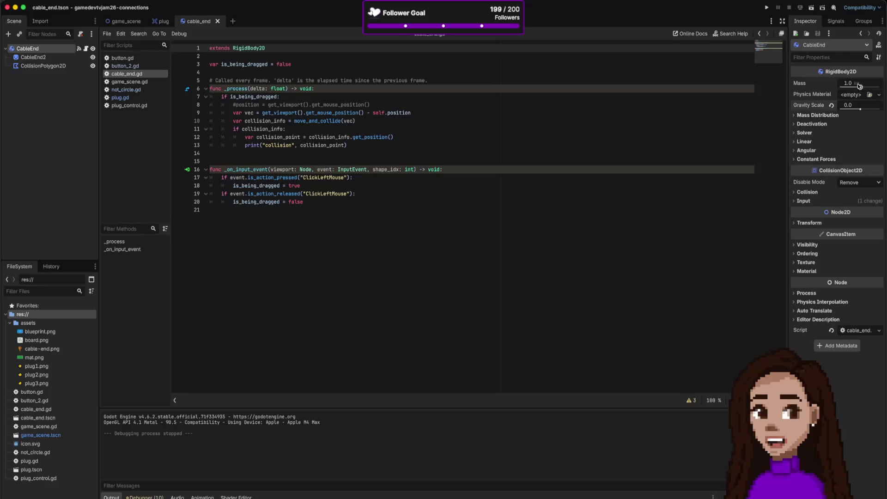
# Step: Adjust the cable end's mass and briefly inspect its Input settings
pyautogui.moveTo(858, 86)
pyautogui.mouseDown()
pyautogui.moveTo(852, 84)
pyautogui.moveTo(866, 84)
pyautogui.mouseUp()
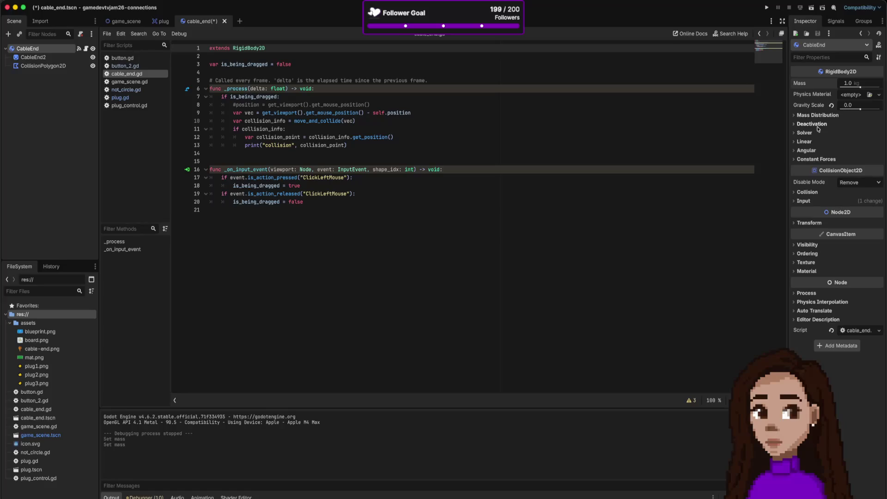
pyautogui.click(808, 202)
pyautogui.click(808, 202)
# Step: Save the cable end scene and review its collision layer and mask
pyautogui.rightClick(30, 49)
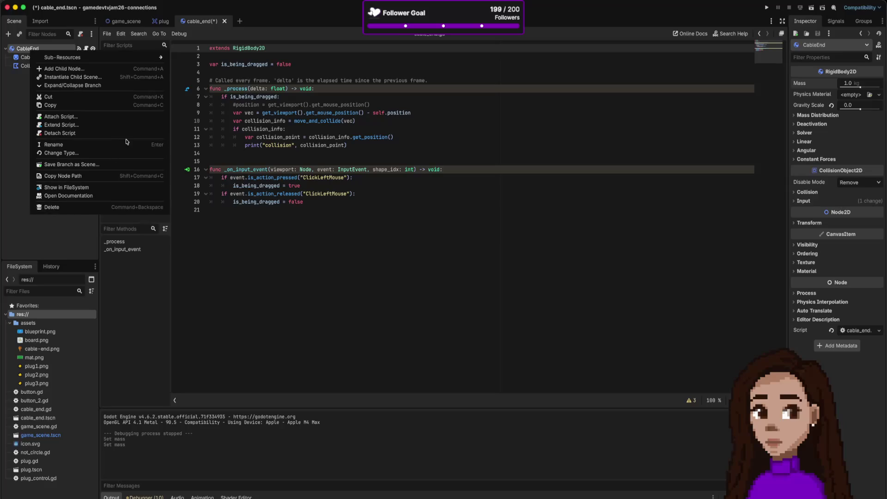
pyautogui.click(334, 156)
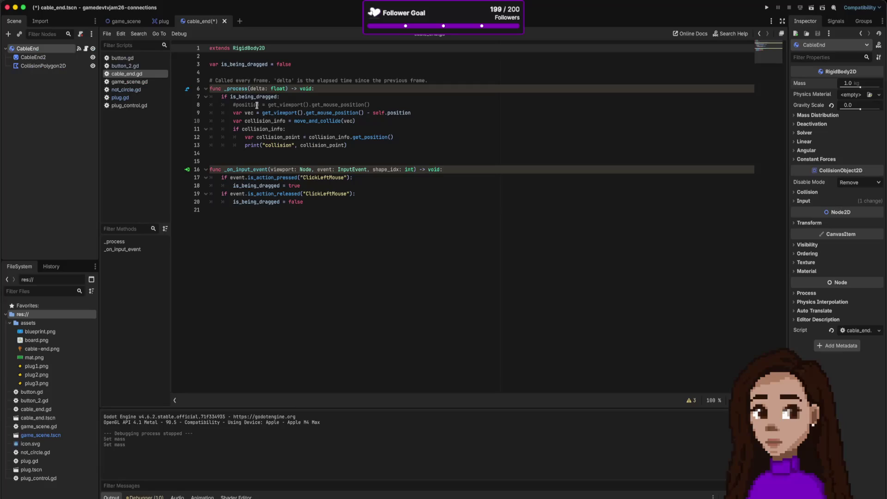
pyautogui.hotkey('ctrl', 's')
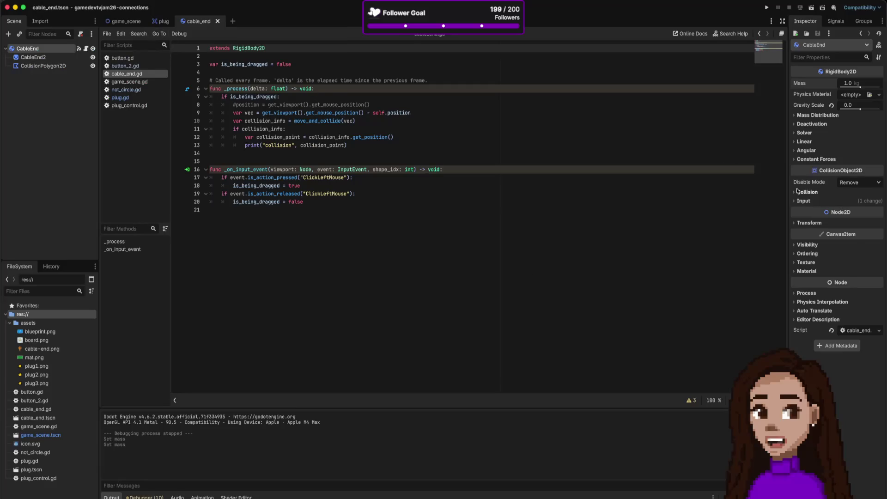
pyautogui.click(797, 191)
pyautogui.click(800, 192)
# Step: Compare the plug's collision layers, then switch to game_scene and run the game
pyautogui.click(157, 21)
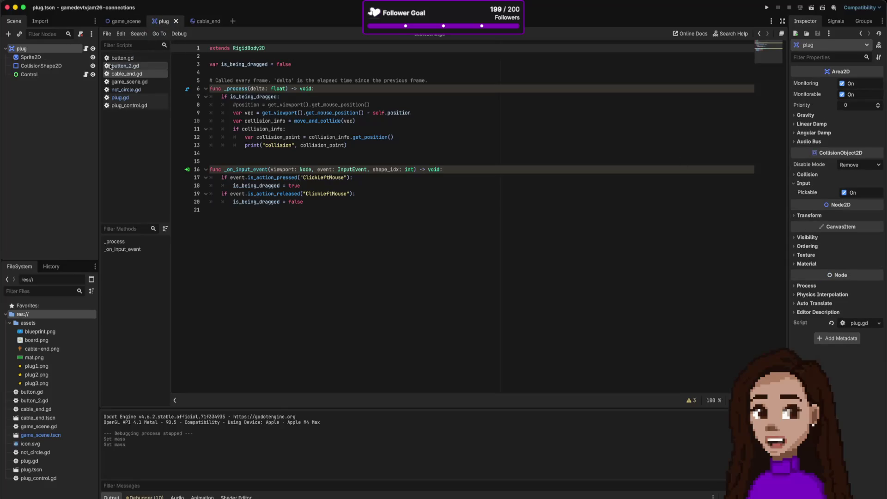
pyautogui.click(804, 175)
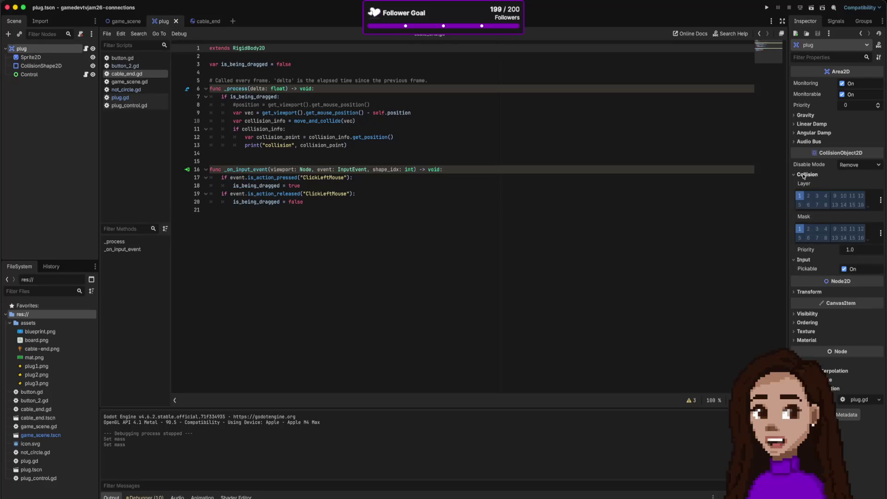
pyautogui.click(804, 176)
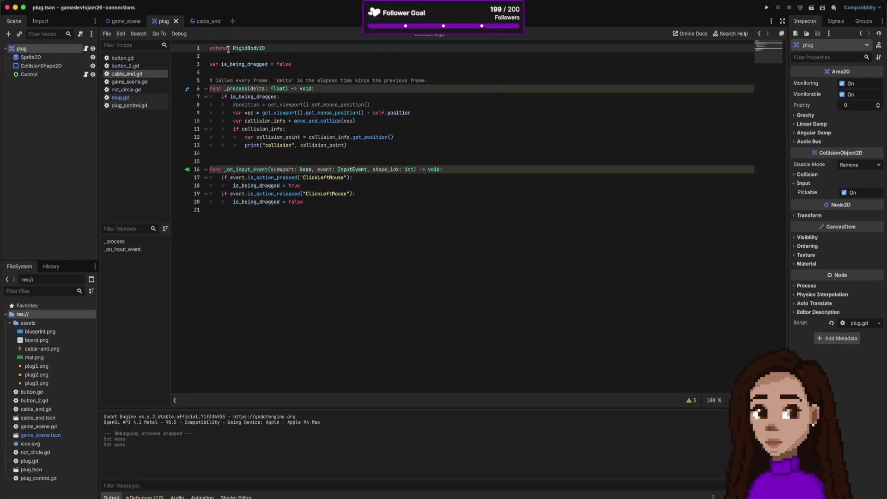
pyautogui.click(123, 22)
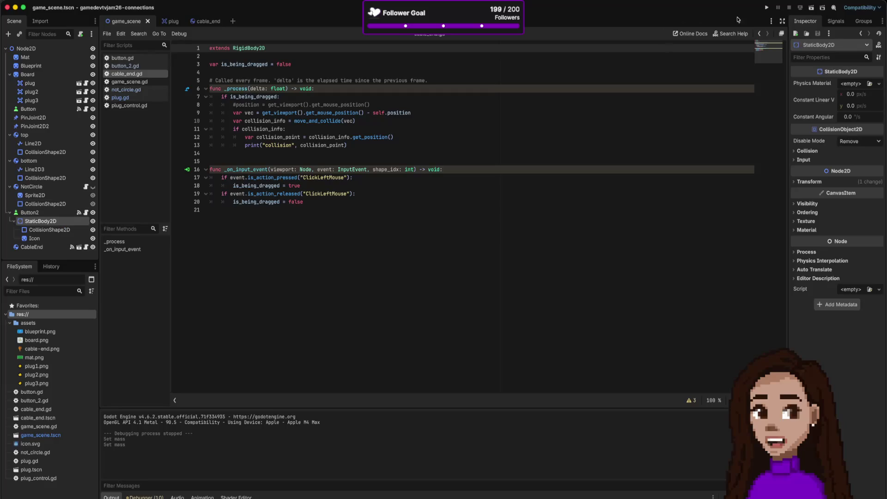
pyautogui.click(766, 8)
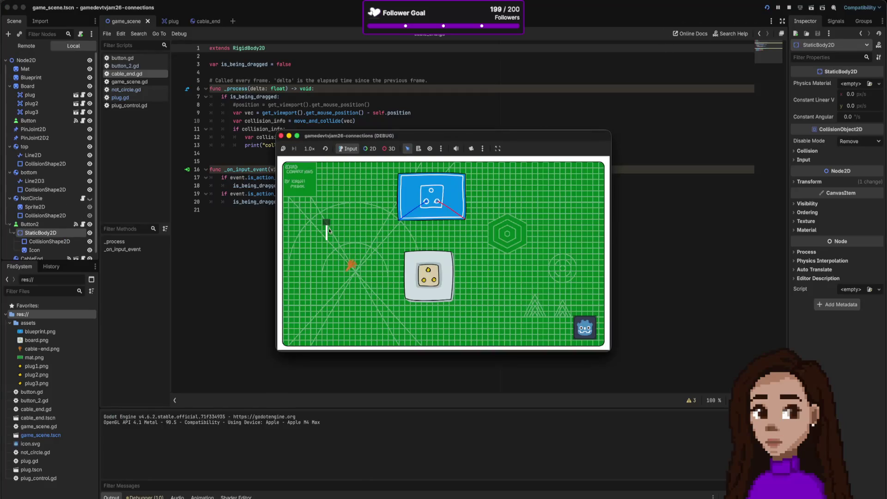
# Step: Drag the white and grey cable ends onto the plug socket, then open plug.gd in the plug scene
pyautogui.moveTo(379, 257)
pyautogui.mouseDown()
pyautogui.moveTo(422, 283)
pyautogui.moveTo(424, 267)
pyautogui.moveTo(428, 280)
pyautogui.moveTo(361, 264)
pyautogui.moveTo(417, 274)
pyautogui.mouseUp()
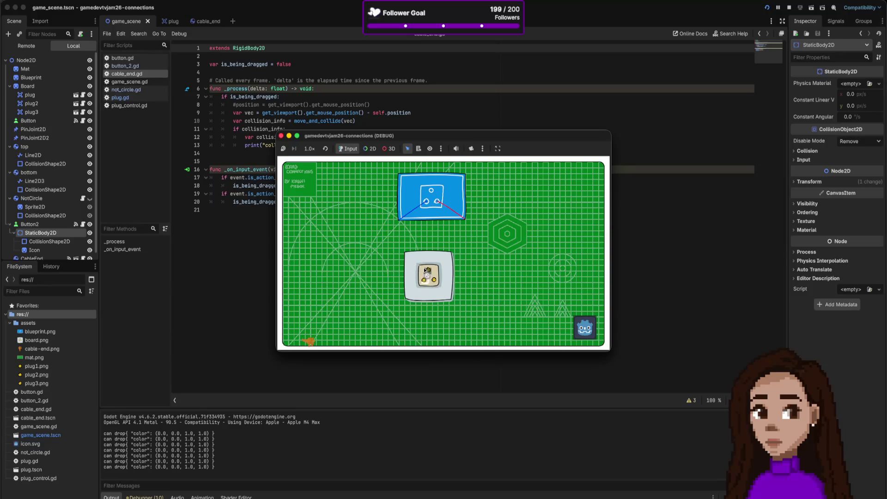
pyautogui.moveTo(421, 266); pyautogui.dragTo(421, 283)
pyautogui.moveTo(400, 264)
pyautogui.mouseDown()
pyautogui.moveTo(419, 261)
pyautogui.moveTo(427, 285)
pyautogui.moveTo(422, 266)
pyautogui.moveTo(421, 284)
pyautogui.moveTo(425, 273)
pyautogui.moveTo(424, 282)
pyautogui.moveTo(373, 248)
pyautogui.mouseUp()
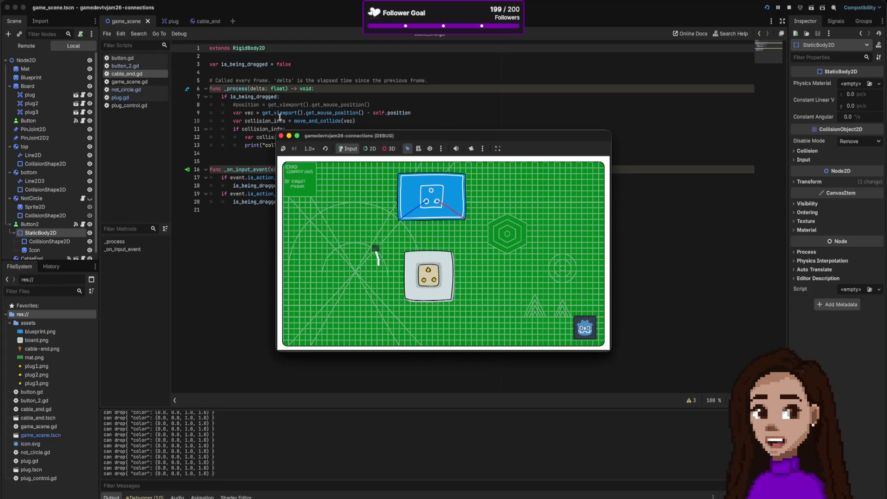
pyautogui.click(176, 24)
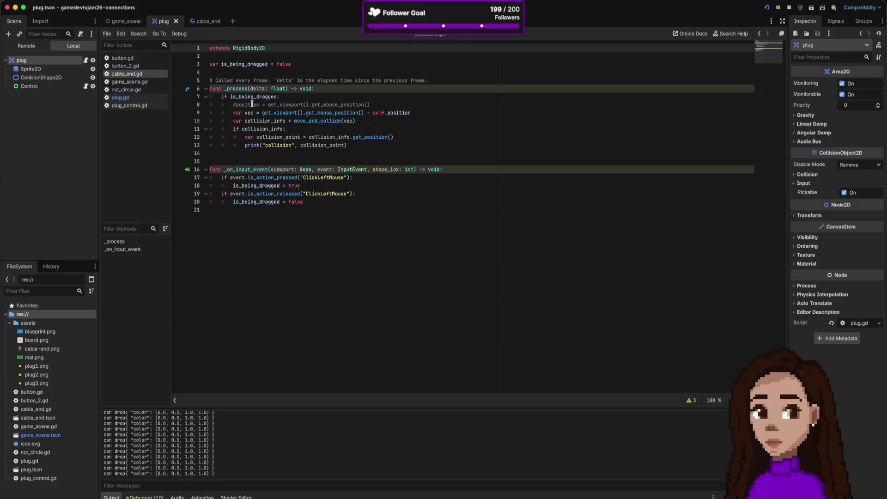
pyautogui.click(120, 97)
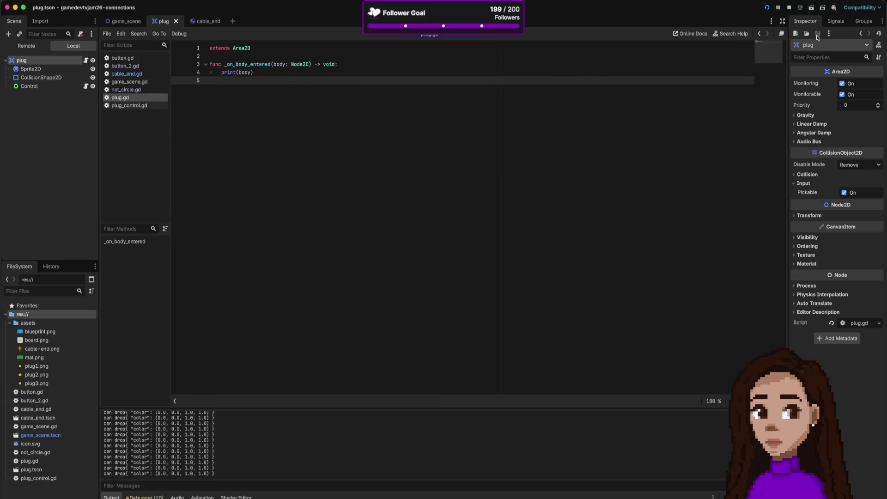
# Step: Connect the plug's body_entered signal to plug.gd's _on_body_entered, then save and run
pyautogui.click(835, 21)
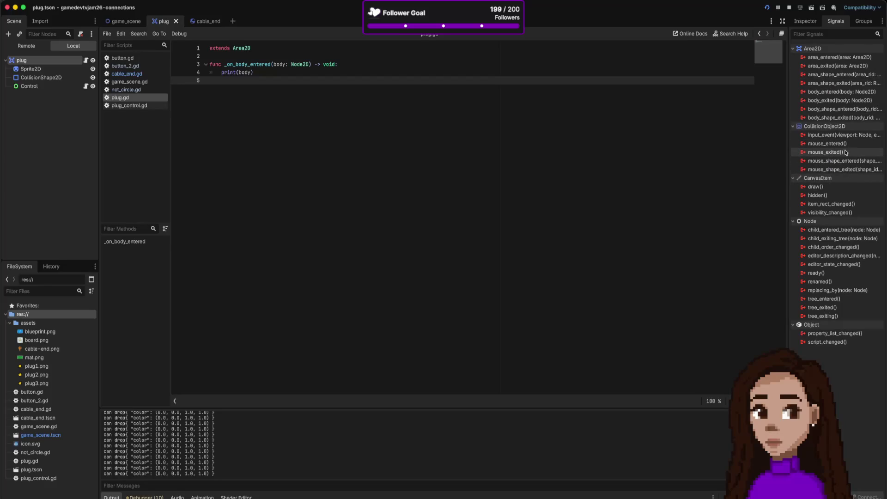
pyautogui.doubleClick(827, 92)
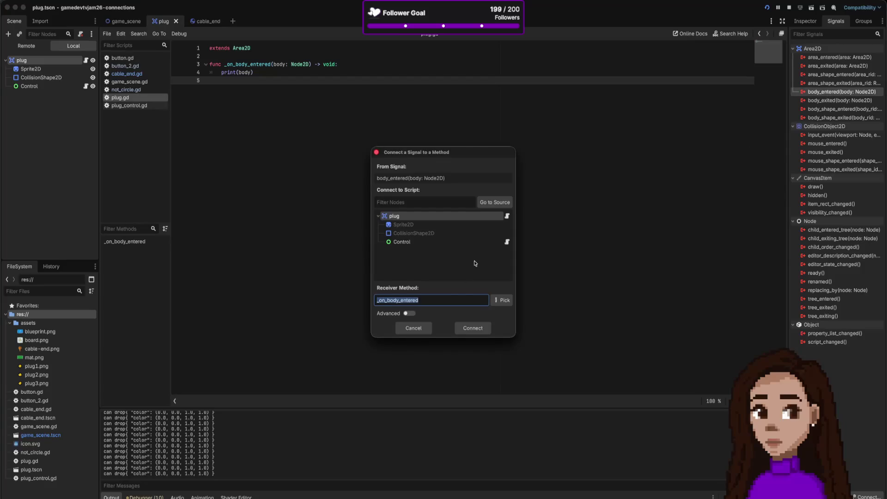
pyautogui.click(466, 328)
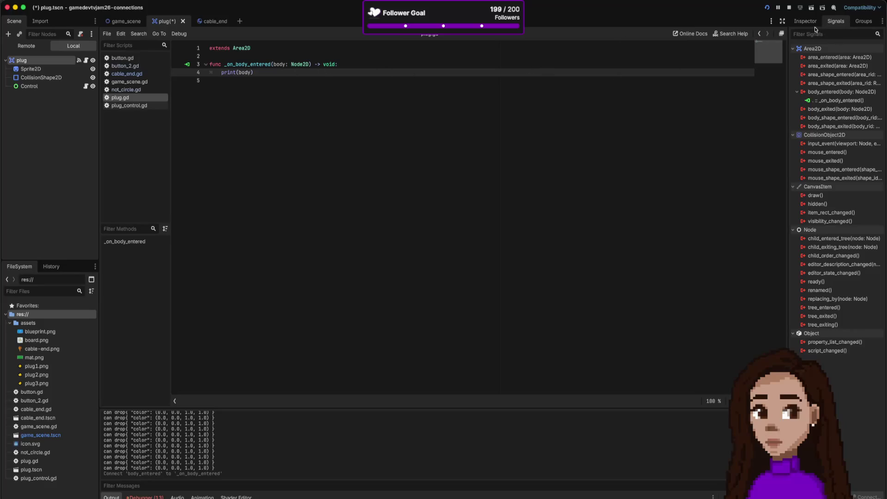
pyautogui.click(767, 7)
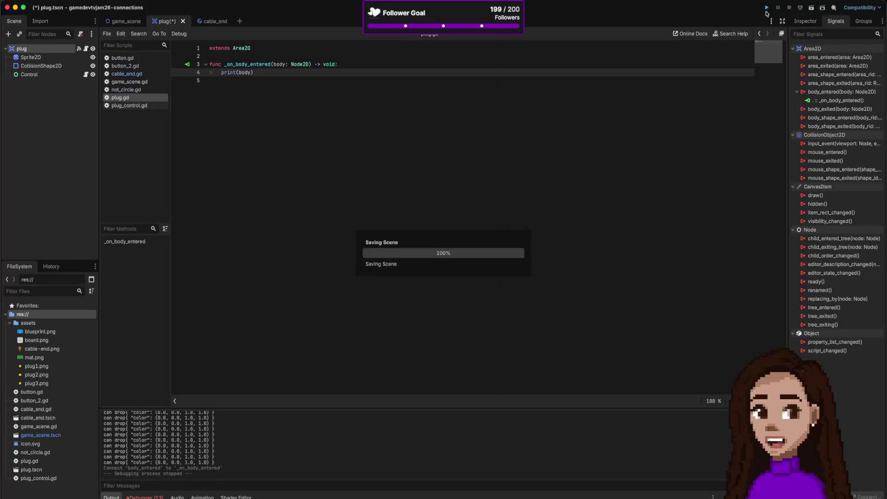
# Step: Drag the white and orange cable ends onto the plug socket, restarting the game in between
pyautogui.moveTo(328, 228); pyautogui.dragTo(420, 272)
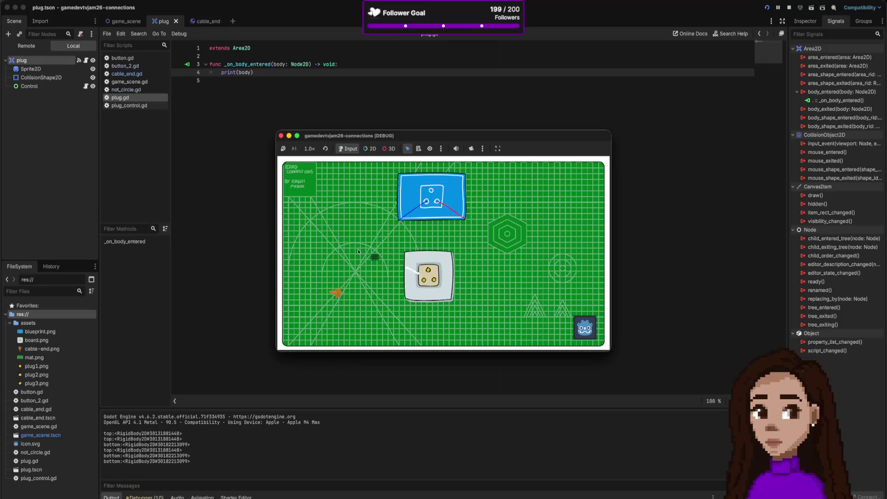
pyautogui.moveTo(344, 239); pyautogui.dragTo(347, 248)
pyautogui.click(282, 138)
pyautogui.click(767, 7)
pyautogui.moveTo(353, 261); pyautogui.dragTo(354, 269)
pyautogui.moveTo(411, 241)
pyautogui.mouseDown()
pyautogui.moveTo(421, 275)
pyautogui.moveTo(437, 279)
pyautogui.moveTo(425, 271)
pyautogui.moveTo(416, 285)
pyautogui.moveTo(350, 246)
pyautogui.moveTo(418, 279)
pyautogui.mouseUp()
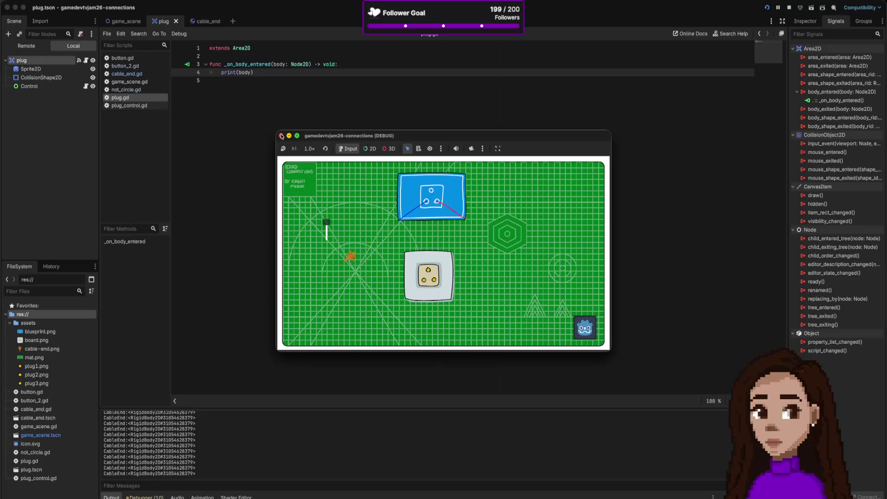
# Step: Rerun the game and plug the cable end into the socket again to trigger the CableEnd prints
pyautogui.click(281, 136)
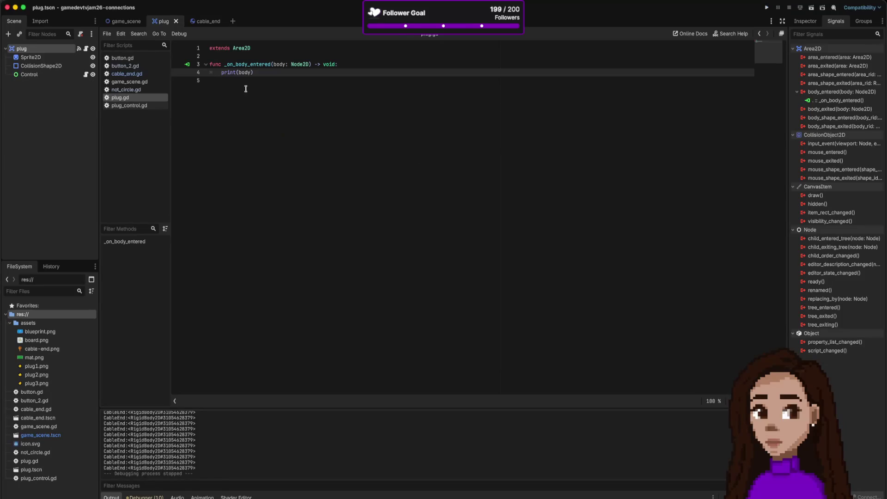
pyautogui.press('super+b')
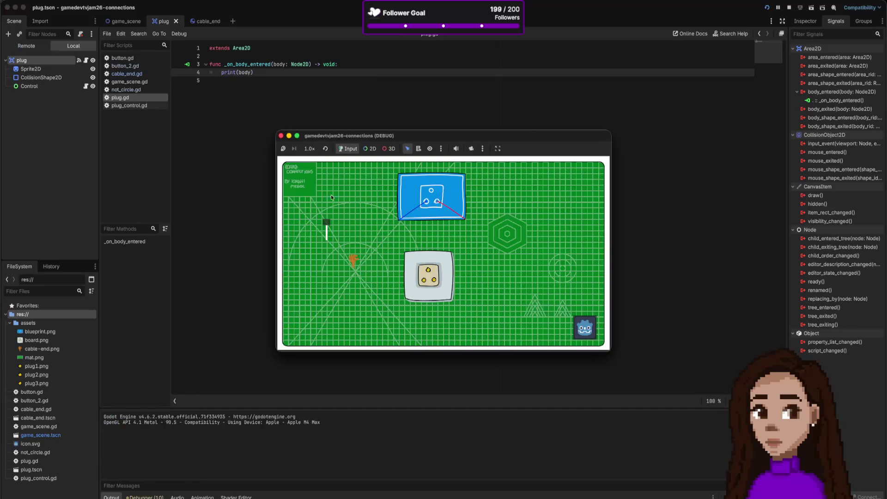
pyautogui.moveTo(318, 224)
pyautogui.mouseDown()
pyautogui.moveTo(353, 233)
pyautogui.moveTo(419, 283)
pyautogui.moveTo(424, 267)
pyautogui.moveTo(424, 279)
pyautogui.moveTo(370, 257)
pyautogui.moveTo(396, 258)
pyautogui.moveTo(368, 239)
pyautogui.mouseUp()
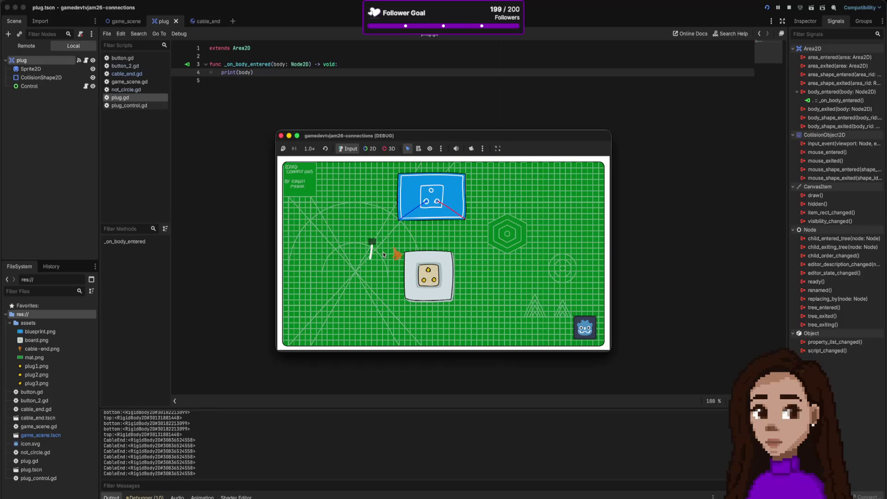
pyautogui.moveTo(376, 252)
pyautogui.mouseDown()
pyautogui.moveTo(343, 249)
pyautogui.moveTo(384, 263)
pyautogui.mouseUp()
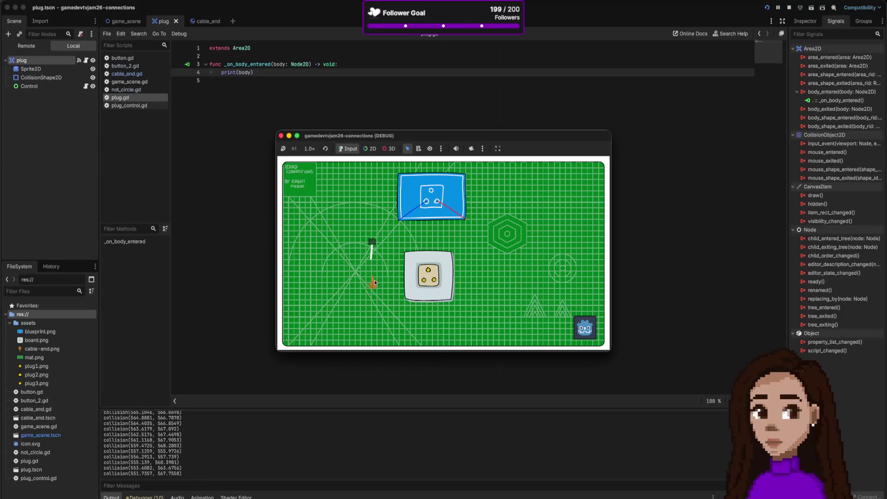
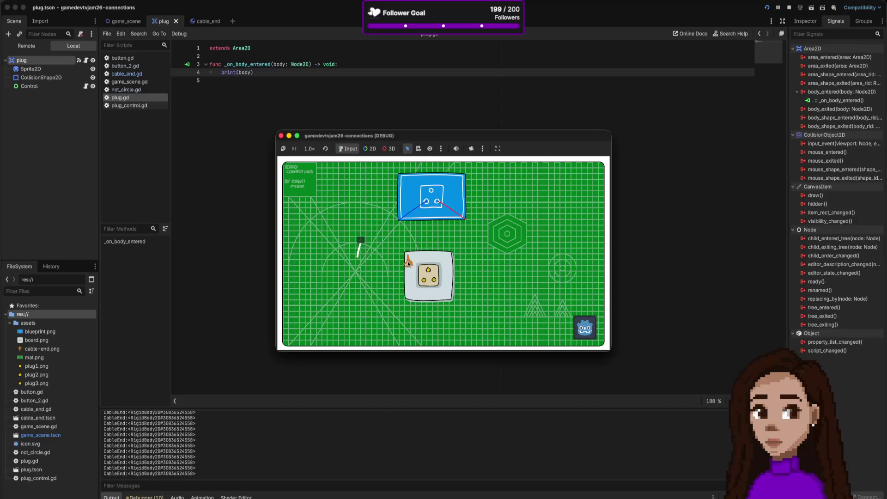
# Step: Stop the running game and open cable_end.gd from the cable_end scene
pyautogui.press('F8')
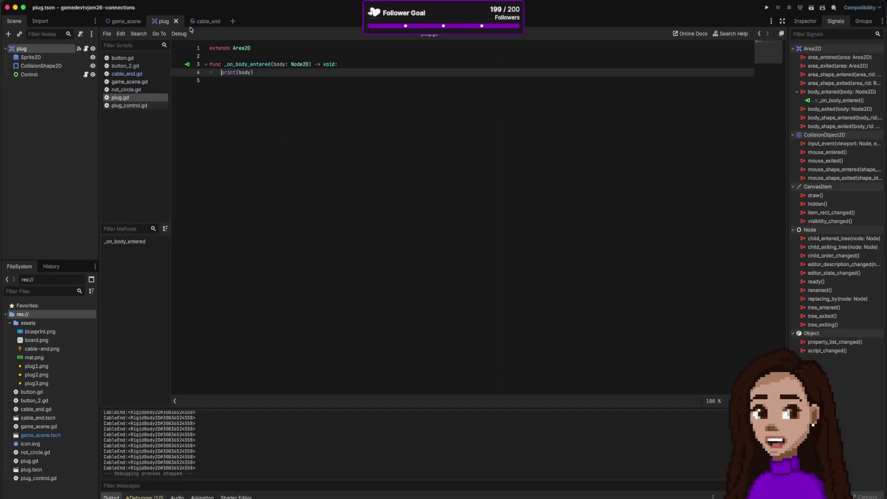
pyautogui.click(204, 20)
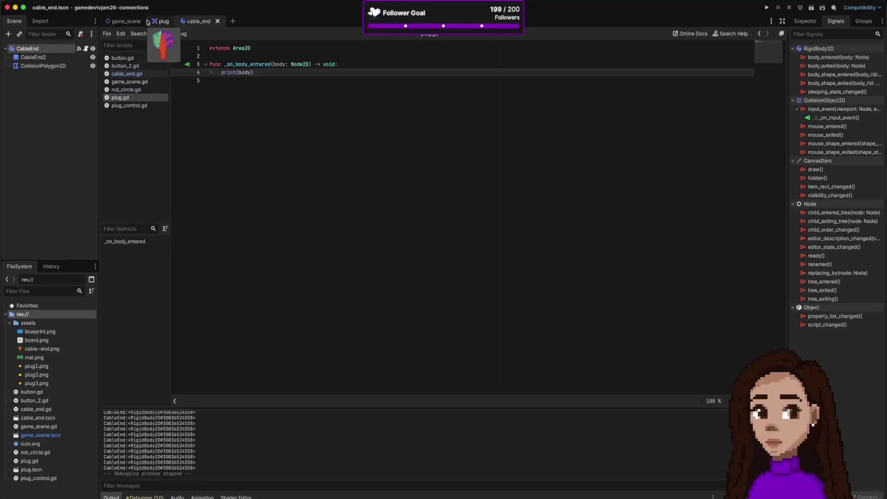
pyautogui.click(124, 21)
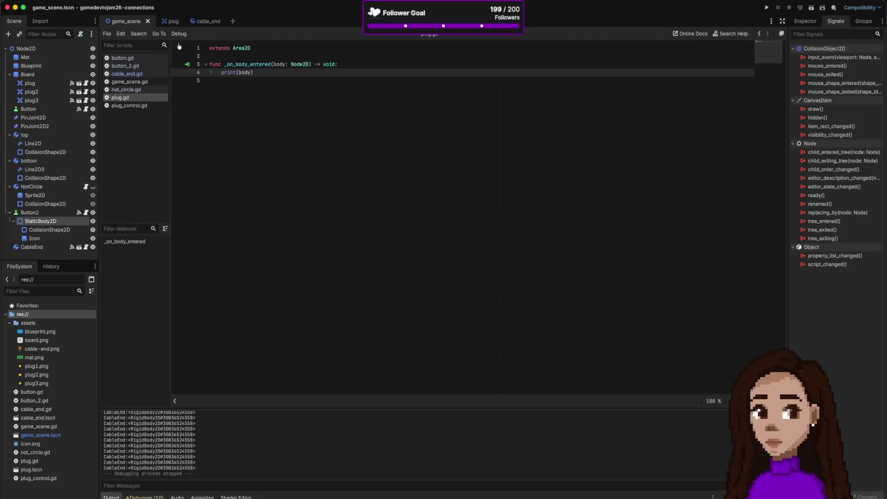
pyautogui.click(206, 21)
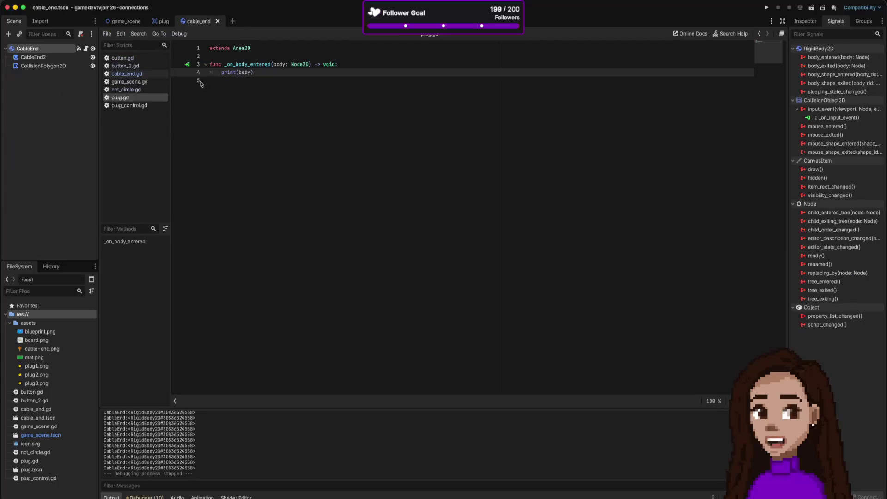
pyautogui.click(127, 73)
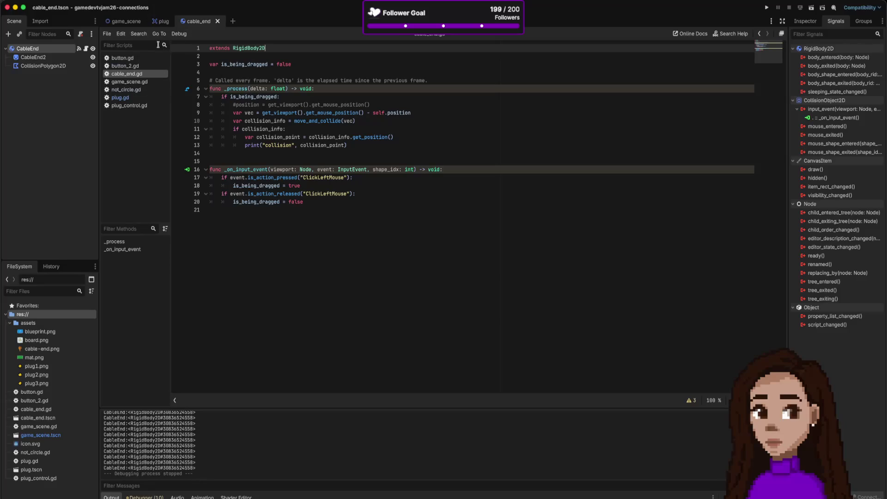
# Step: Compare the CableEnd shapes in 2D with its script, then bring up the game_scene board
pyautogui.hotkey('ctrl', 'F1')
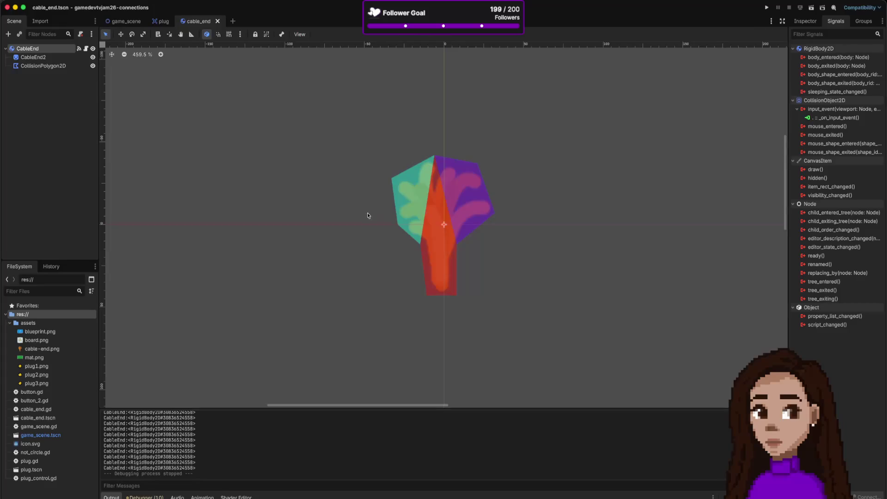
pyautogui.hotkey('ctrl', 'F3')
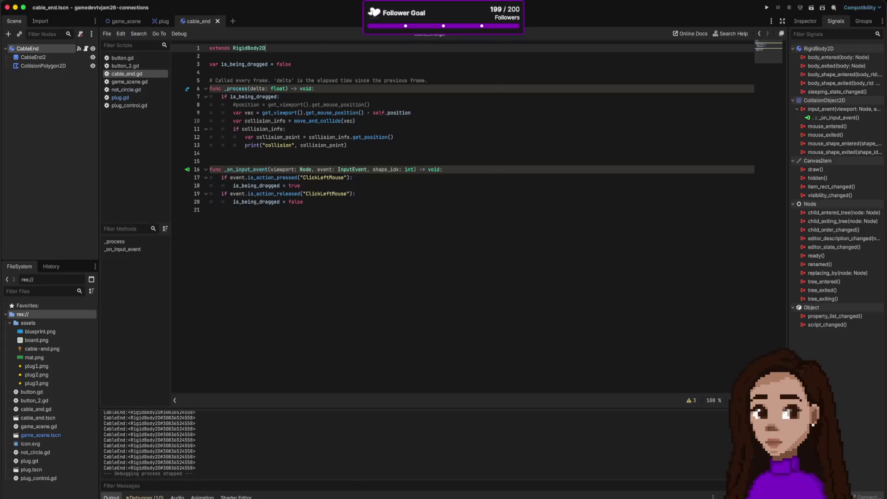
pyautogui.hotkey('ctrl', 'F1')
pyautogui.click(124, 21)
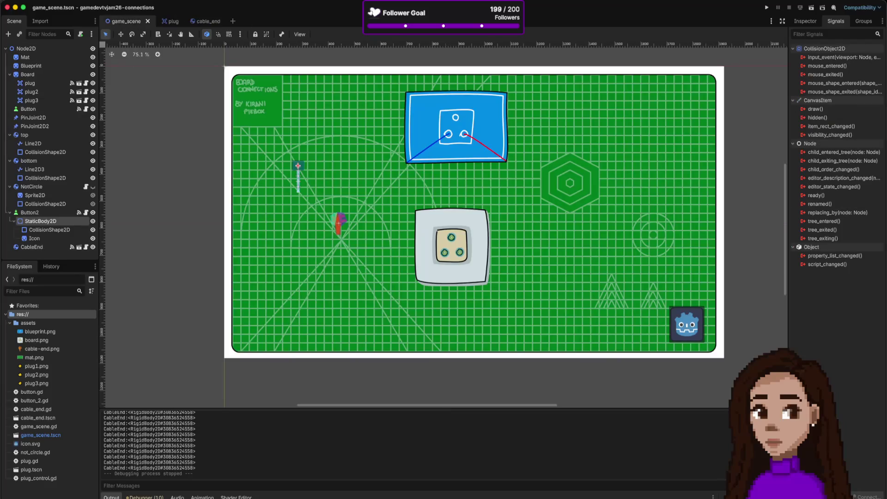
# Step: Run the game, drag the orange cable end right and up the board, then stop it
pyautogui.click(767, 7)
pyautogui.moveTo(346, 272)
pyautogui.mouseDown()
pyautogui.moveTo(361, 263)
pyautogui.moveTo(365, 316)
pyautogui.moveTo(373, 257)
pyautogui.mouseUp()
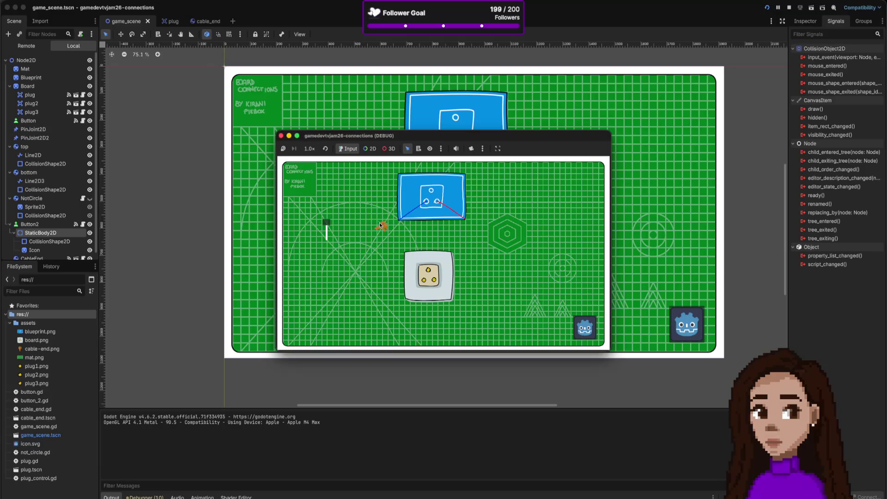
pyautogui.moveTo(372, 259); pyautogui.dragTo(381, 231)
pyautogui.click(281, 136)
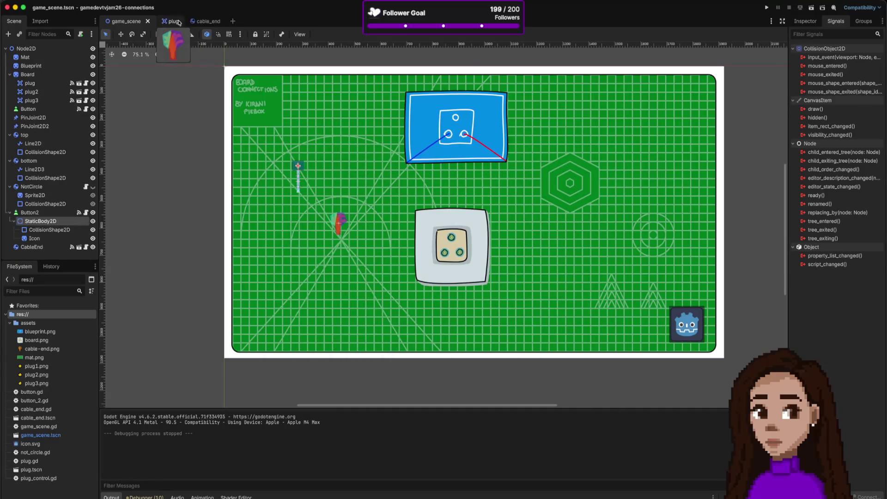
# Step: Cycle through the plug and cable_end scene tabs and show the cable_end.gd code
pyautogui.click(166, 21)
pyautogui.click(183, 21)
pyautogui.click(126, 21)
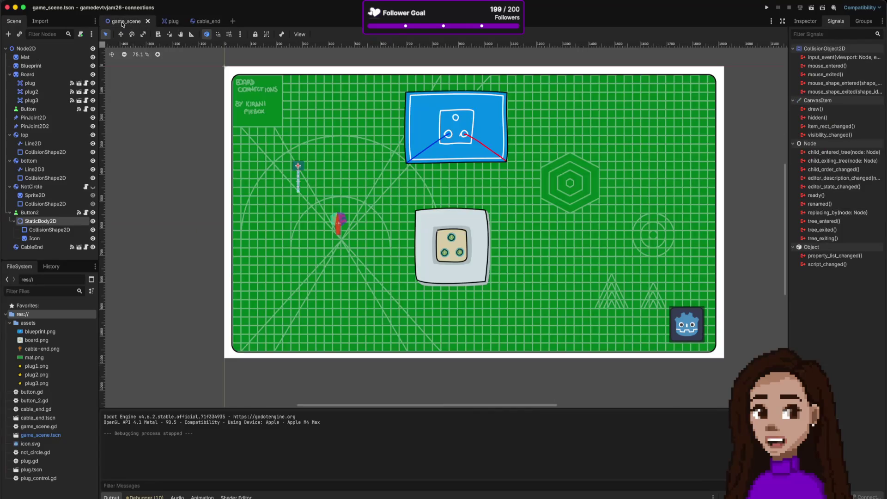
pyautogui.hotkey('alt', '3')
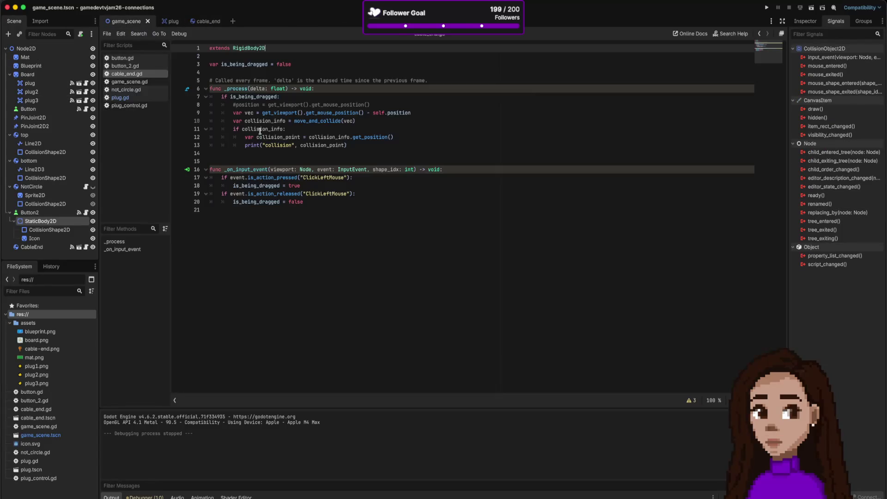
# Step: Comment out the move_and_collide lines 9–13, uncomment the position line 8, and save
pyautogui.moveTo(251, 112)
pyautogui.mouseDown()
pyautogui.moveTo(286, 120)
pyautogui.moveTo(294, 142)
pyautogui.mouseUp()
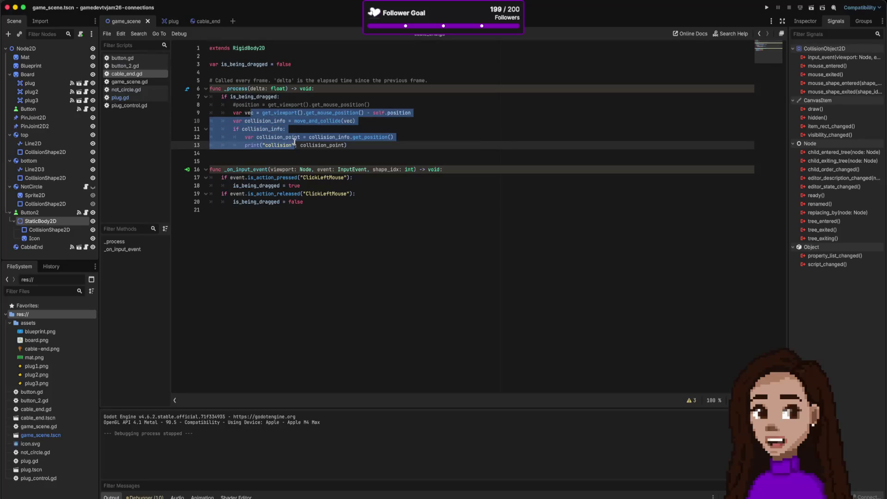
pyautogui.hotkey('ctrl', 'k')
pyautogui.press('Up')
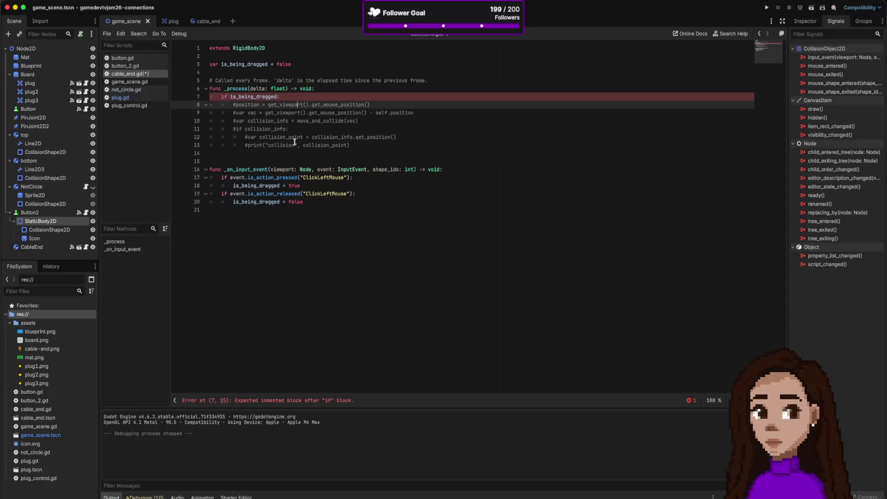
pyautogui.hotkey('ctrl', 'k')
pyautogui.hotkey('ctrl', 's')
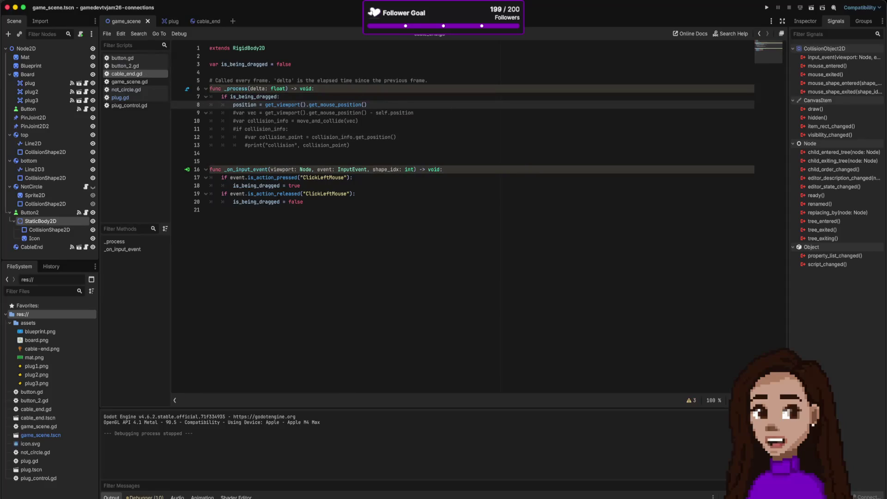
# Step: Test-drag the cable end around the board, stop the game, and select the vec lines
pyautogui.click(767, 7)
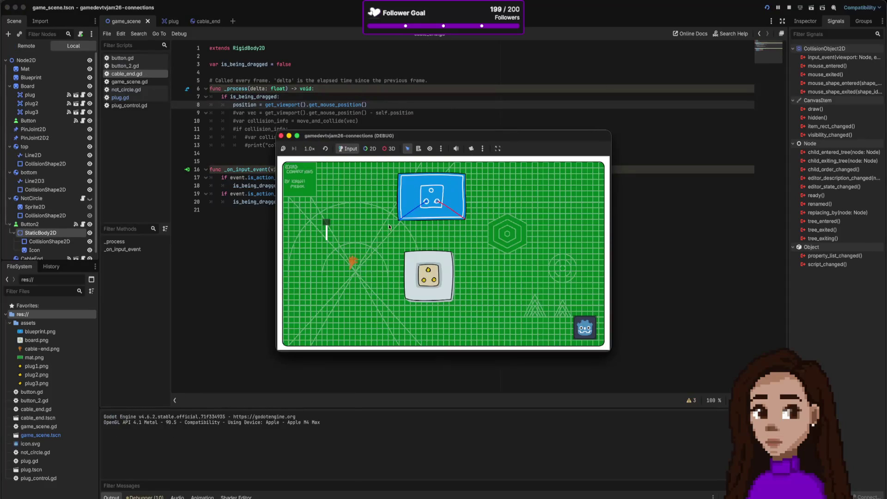
pyautogui.moveTo(376, 245)
pyautogui.mouseDown()
pyautogui.moveTo(409, 272)
pyautogui.moveTo(353, 226)
pyautogui.moveTo(364, 233)
pyautogui.mouseUp()
pyautogui.moveTo(371, 231)
pyautogui.mouseDown()
pyautogui.moveTo(346, 244)
pyautogui.moveTo(358, 256)
pyautogui.moveTo(340, 253)
pyautogui.mouseUp()
pyautogui.moveTo(349, 200); pyautogui.dragTo(308, 170)
pyautogui.moveTo(362, 220)
pyautogui.mouseDown()
pyautogui.moveTo(362, 265)
pyautogui.moveTo(325, 222)
pyautogui.moveTo(335, 231)
pyautogui.moveTo(326, 219)
pyautogui.moveTo(345, 219)
pyautogui.moveTo(407, 274)
pyautogui.moveTo(310, 148)
pyautogui.moveTo(284, 141)
pyautogui.mouseUp()
pyautogui.click(281, 136)
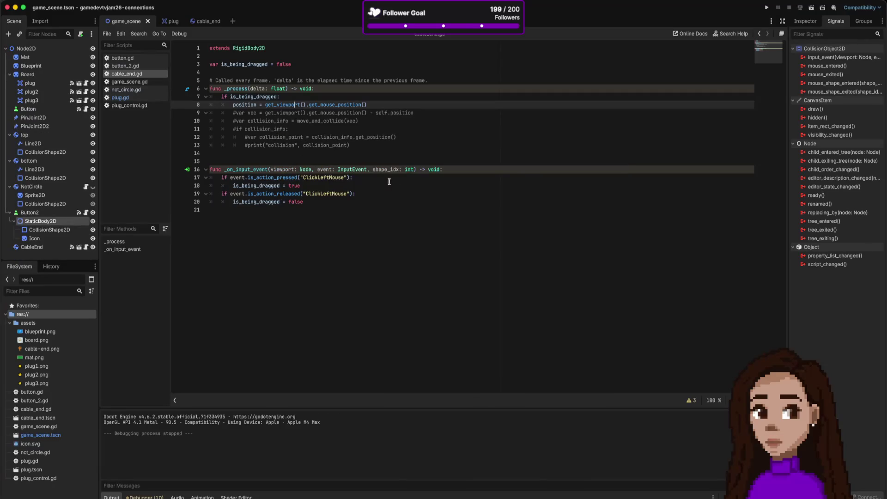
pyautogui.moveTo(307, 114); pyautogui.dragTo(311, 120)
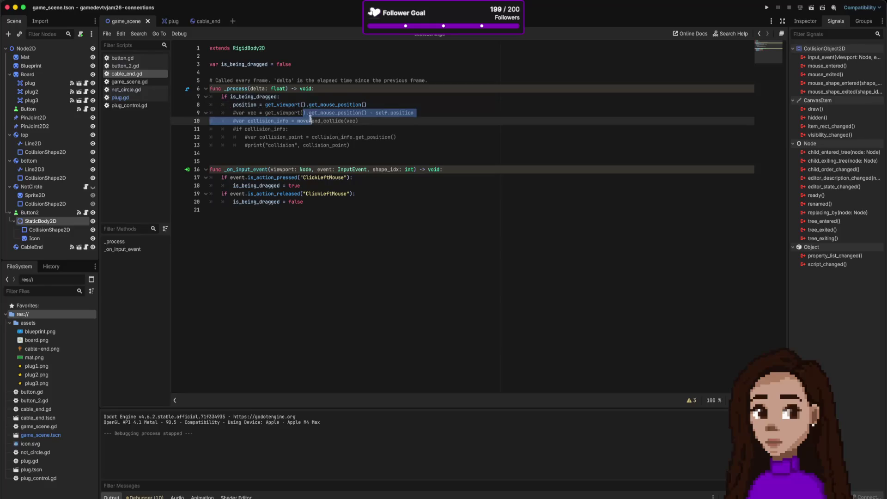
# Step: Uncomment the vec and collision_info lines 9–10 and re-comment position line 8
pyautogui.hotkey('ctrl', 'k')
pyautogui.press('Up')
pyautogui.press('Up')
pyautogui.hotkey('ctrl', 'k')
# Step: Run the game, drag the cable end to the blue board's corner, then stop it
pyautogui.click(766, 7)
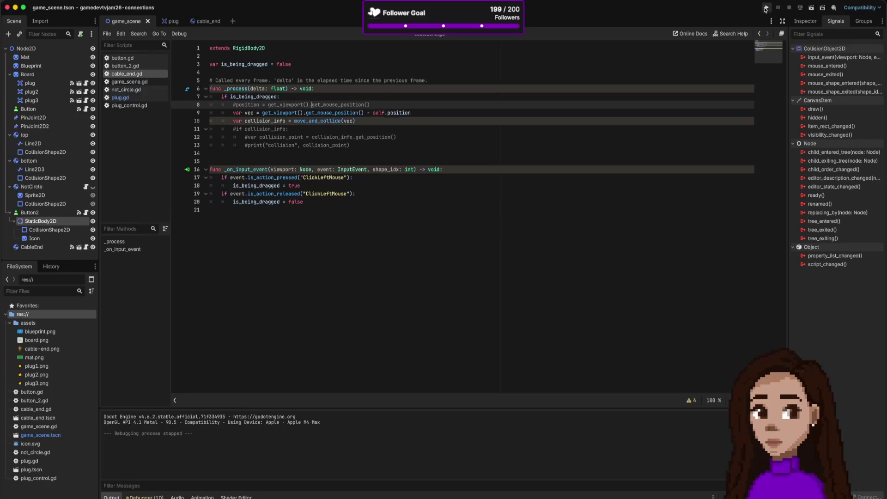
pyautogui.moveTo(353, 261)
pyautogui.mouseDown()
pyautogui.moveTo(362, 216)
pyautogui.moveTo(400, 227)
pyautogui.moveTo(353, 209)
pyautogui.mouseUp()
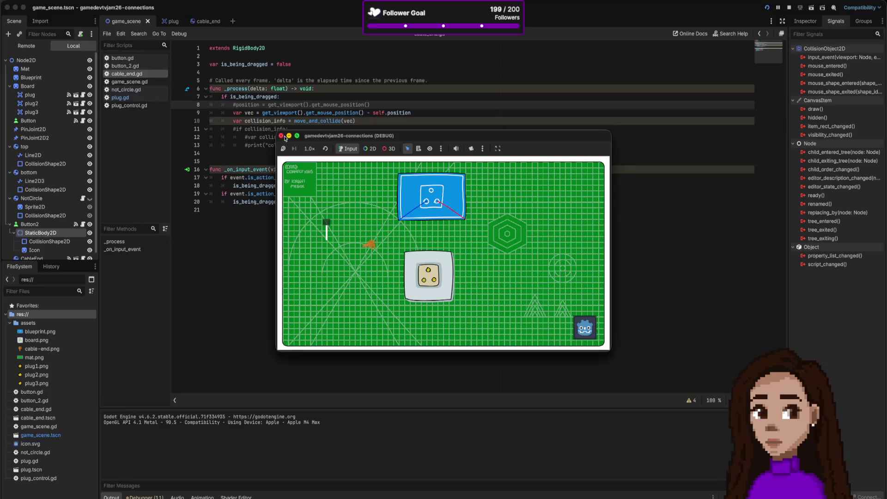
pyautogui.moveTo(369, 245)
pyautogui.mouseDown()
pyautogui.moveTo(368, 232)
pyautogui.moveTo(442, 239)
pyautogui.moveTo(465, 228)
pyautogui.moveTo(374, 226)
pyautogui.mouseUp()
pyautogui.click(281, 135)
# Step: Add a 'linear_velocity =' line after move_and_collide, then delete it, leaving line 11 empty
pyautogui.click(364, 121)
pyautogui.press('Return')
pyautogui.write('v')
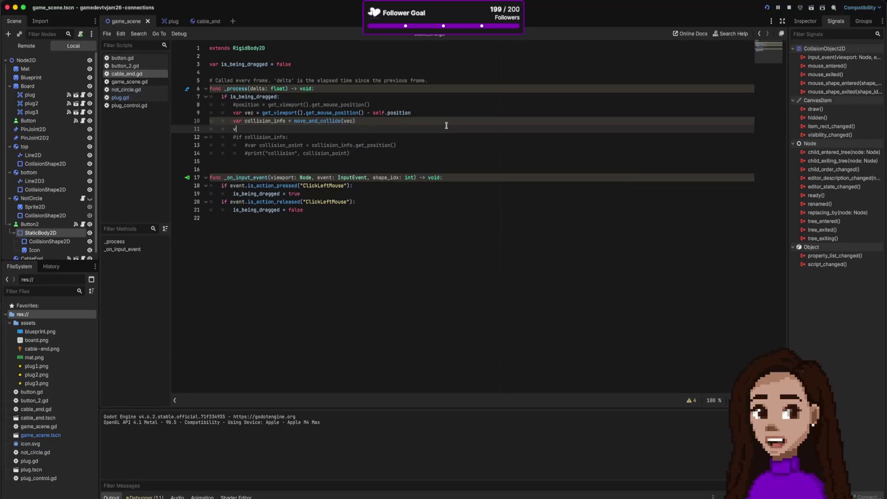
pyautogui.write('eloci')
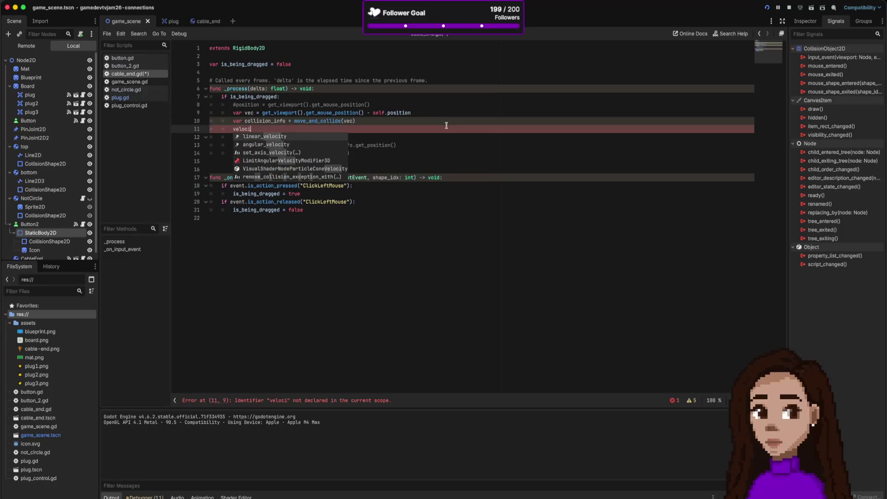
pyautogui.press('Return')
pyautogui.write('= 0')
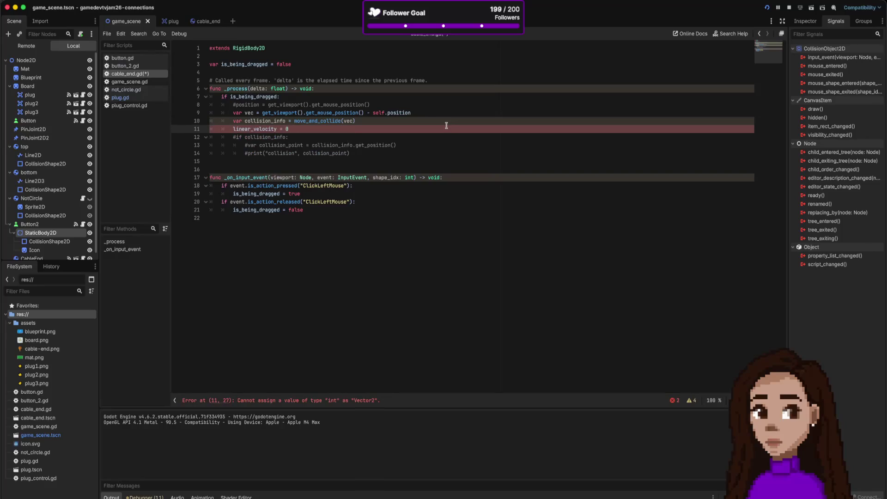
pyautogui.hotkey('shift', 'Home')
pyautogui.press('BackSpace')
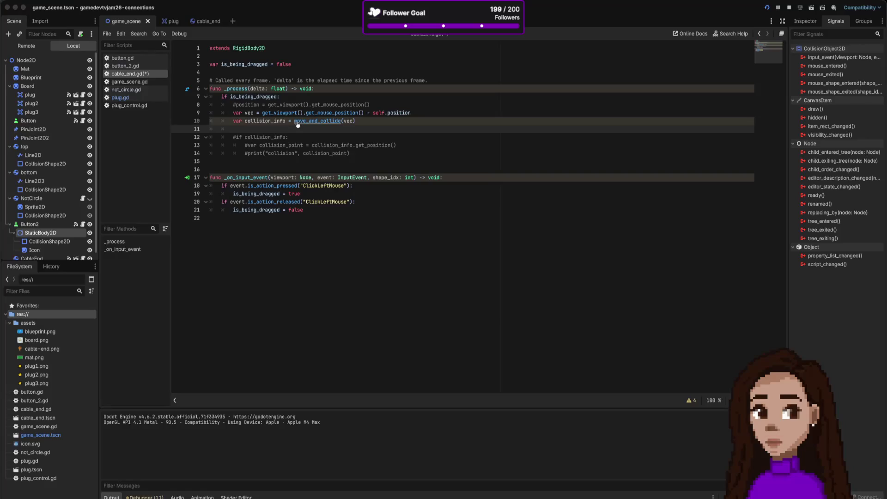
pyautogui.moveTo(296, 120)
# Step: Search the browser for 'godot set velocity rigid body 2d', then return to the Godot script
pyautogui.press('super+Tab')
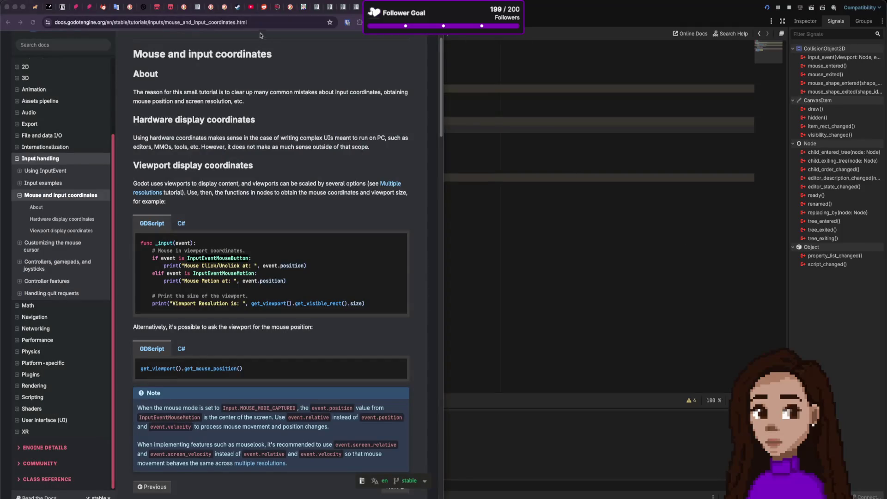
pyautogui.click(266, 24)
pyautogui.write('godot ')
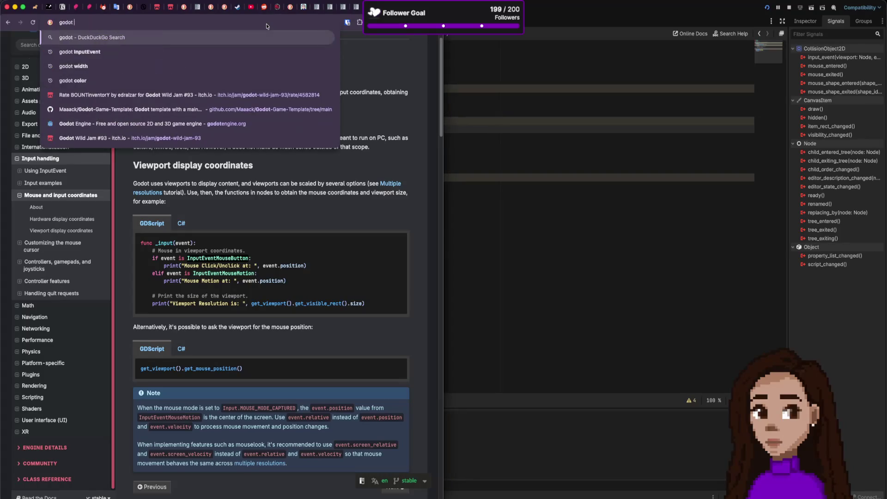
pyautogui.write('set velocity rigid body 2d')
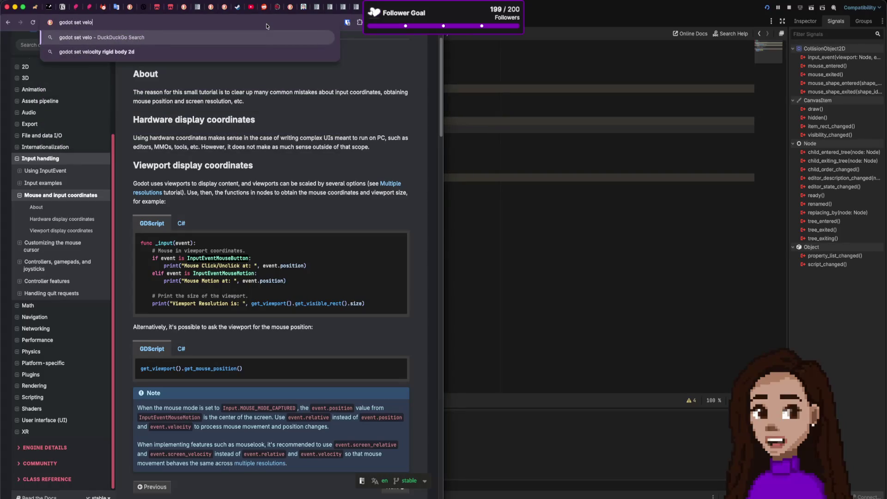
pyautogui.press('Return')
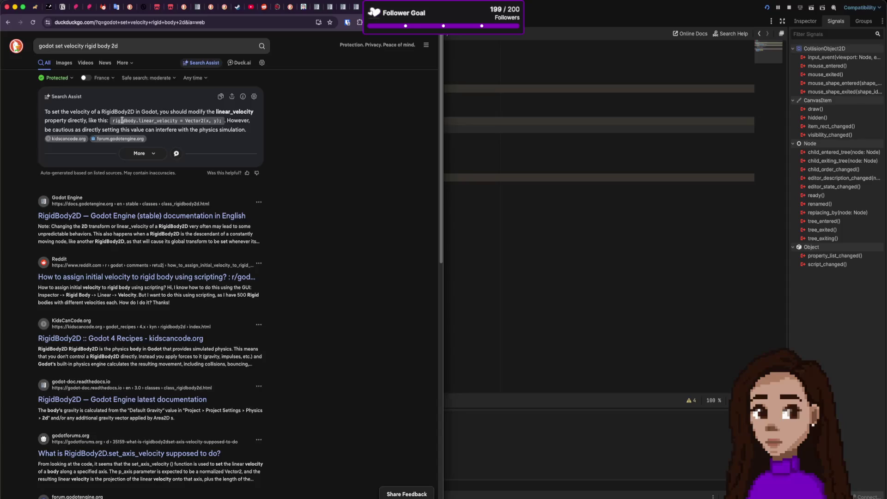
pyautogui.click(580, 202)
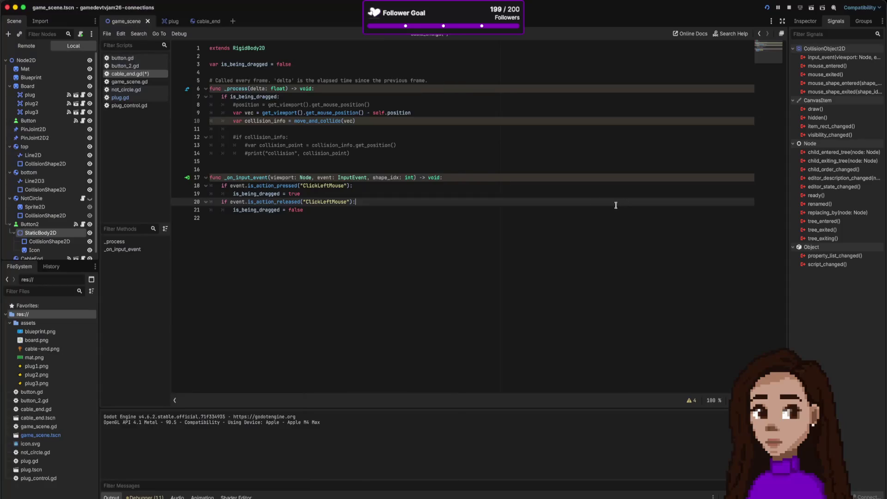
pyautogui.click(302, 130)
pyautogui.write('linear_velocity = Vector2(0')
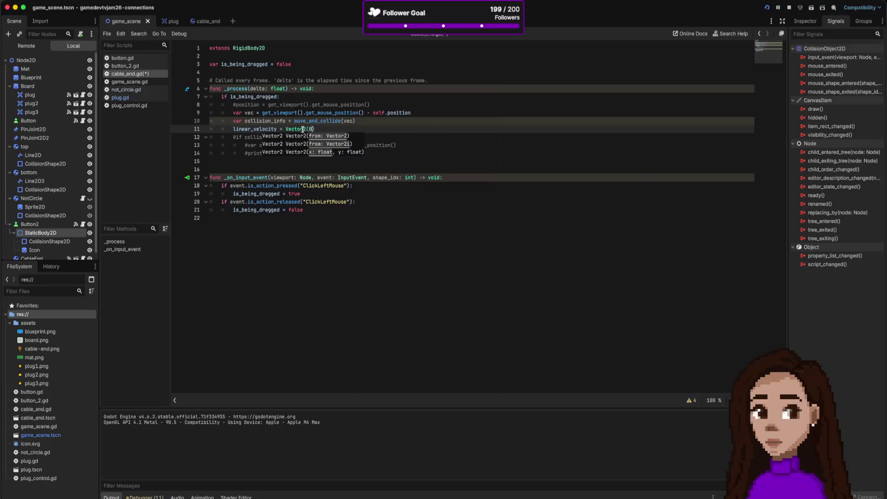
pyautogui.write(', 0')
pyautogui.hotkey('ctrl', 's')
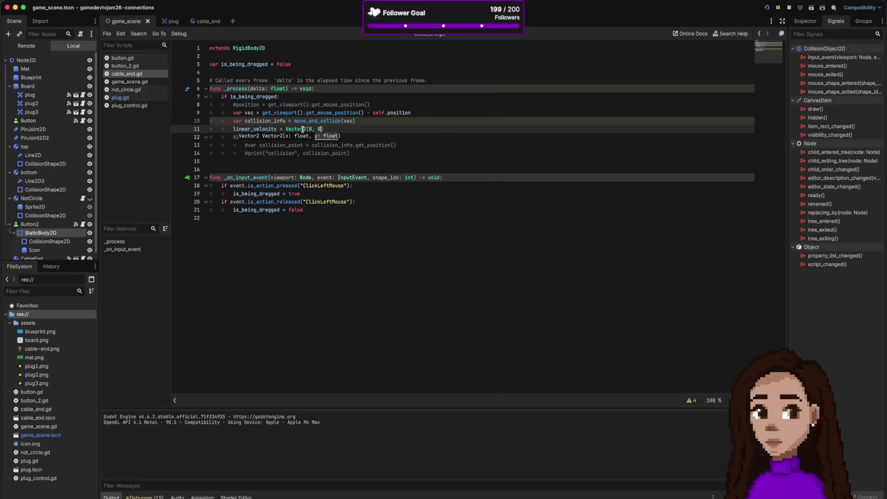
pyautogui.click(767, 7)
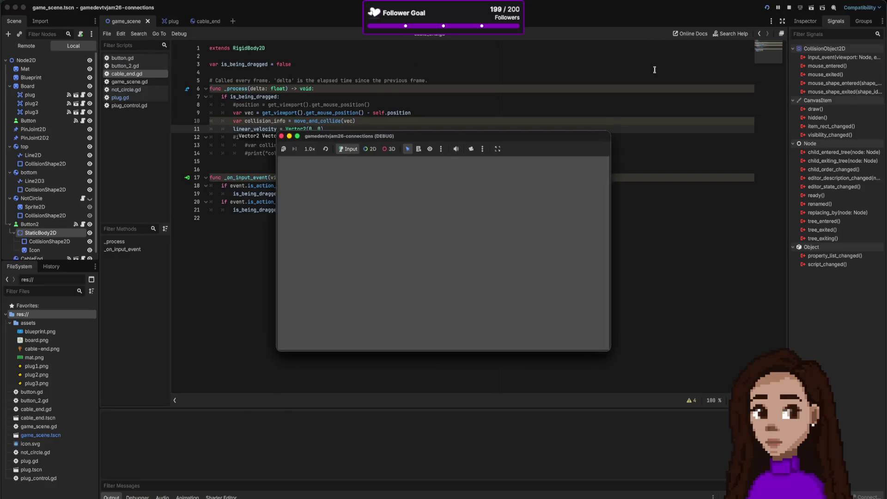
pyautogui.moveTo(354, 260)
pyautogui.mouseDown()
pyautogui.moveTo(374, 236)
pyautogui.moveTo(367, 272)
pyautogui.moveTo(365, 249)
pyautogui.moveTo(390, 273)
pyautogui.moveTo(384, 256)
pyautogui.moveTo(354, 241)
pyautogui.moveTo(346, 272)
pyautogui.moveTo(372, 237)
pyautogui.moveTo(384, 265)
pyautogui.mouseUp()
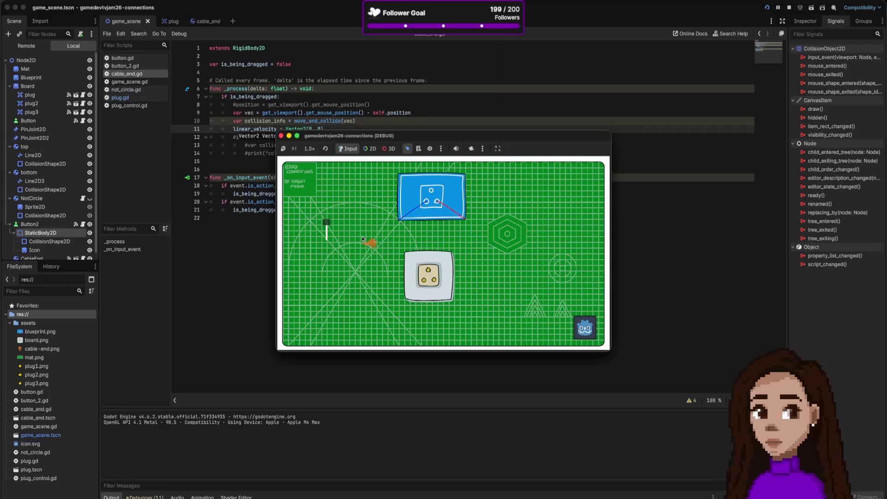
pyautogui.click(281, 135)
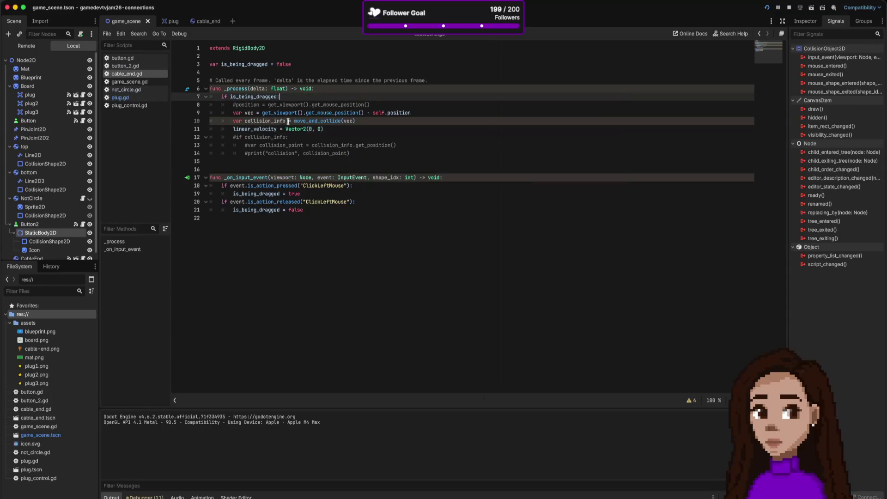
# Step: Declare a new _ready() function above _process in cable_end.gd
pyautogui.click(328, 129)
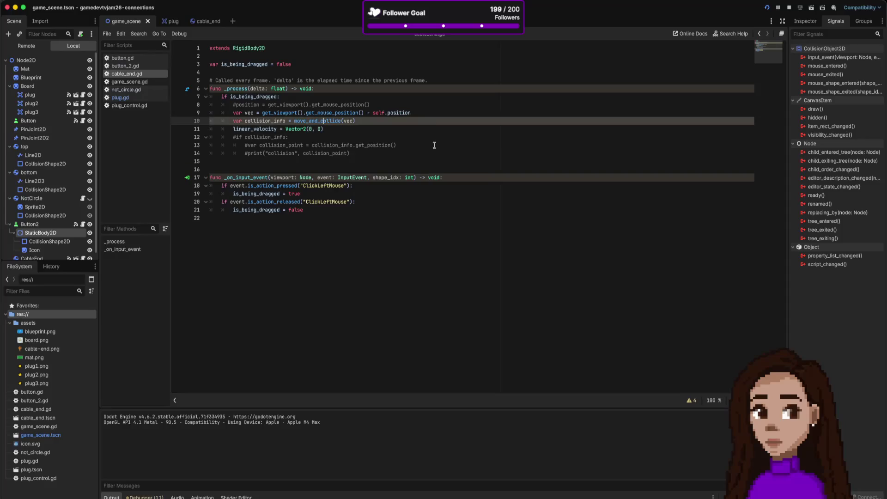
pyautogui.click(419, 61)
pyautogui.press('Return')
pyautogui.press('Return')
pyautogui.press('Return')
pyautogui.write('func _read')
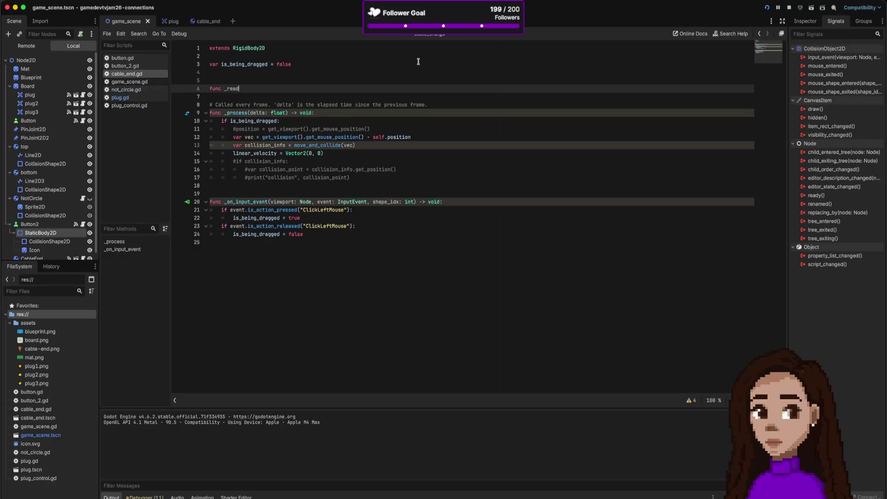
pyautogui.write('y:')
pyautogui.write(':')
pyautogui.press('Return')
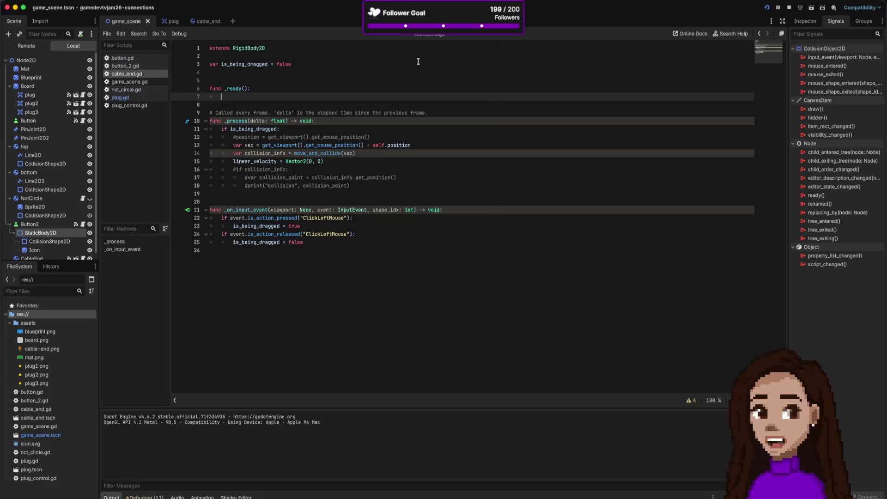
# Step: Move linear_velocity = Vector2(0, 0) into _ready's body, then save and run the game
pyautogui.press('Down')
pyautogui.press('Down')
pyautogui.press('Down')
pyautogui.click(314, 161)
pyautogui.hotkey('alt', 'Up')
pyautogui.hotkey('alt', 'Up')
pyautogui.hotkey('alt', 'Up')
pyautogui.hotkey('alt', 'Up')
pyautogui.hotkey('shift', 'Tab')
pyautogui.click(767, 7)
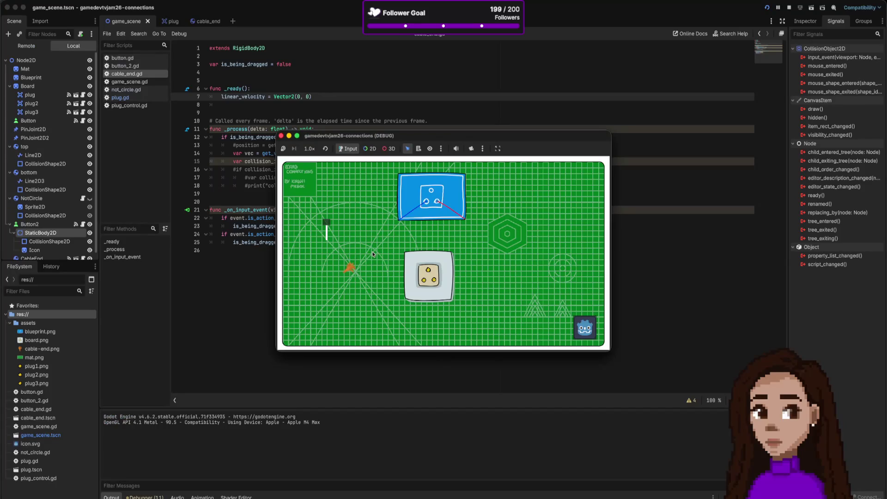
# Step: Move the zero-velocity line back into _process and leave pass in _ready
pyautogui.click(351, 270)
pyautogui.click(282, 96)
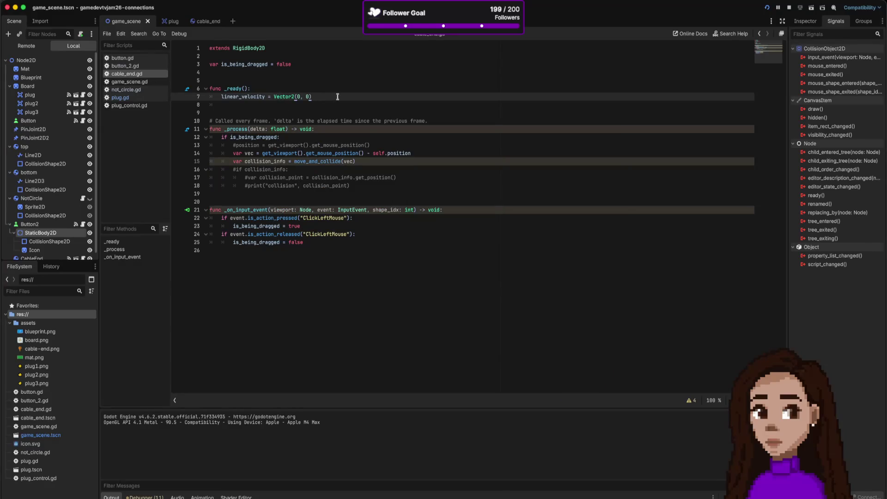
pyautogui.hotkey('alt', 'Down')
pyautogui.hotkey('alt', 'Down')
pyautogui.hotkey('alt', 'Down')
pyautogui.hotkey('ctrl', 's')
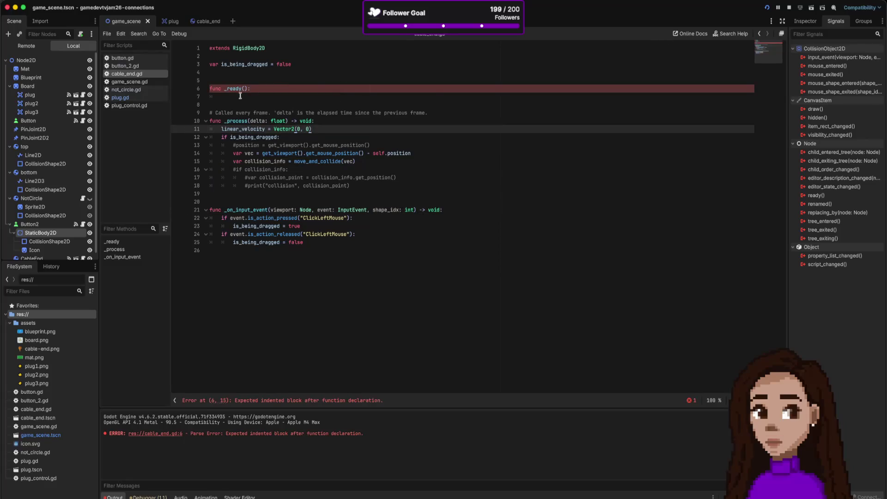
pyautogui.click(239, 95)
pyautogui.write('ss')
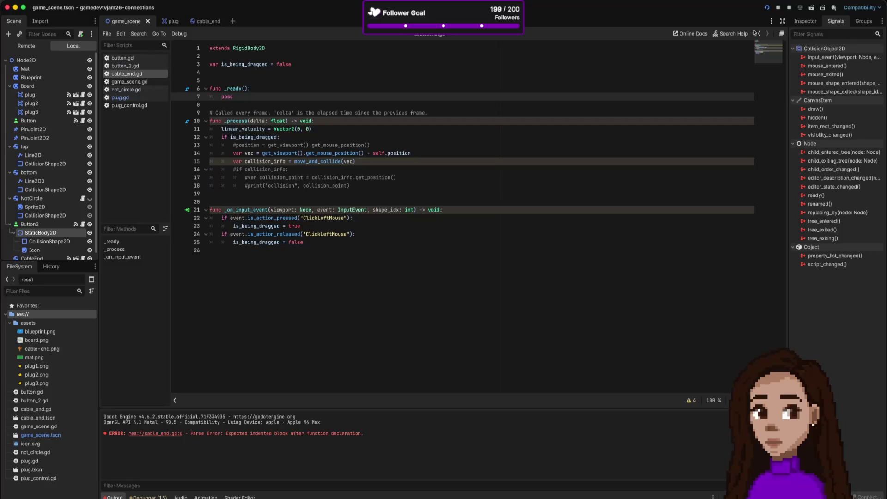
# Step: Test-drag the cable end right, then show the cable_end scene in 2D and stop the game
pyautogui.click(767, 7)
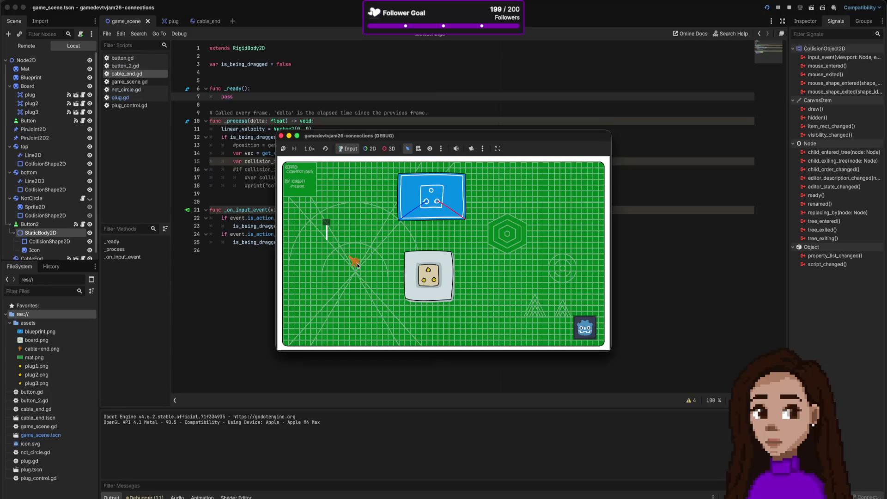
pyautogui.moveTo(358, 265); pyautogui.dragTo(365, 263)
pyautogui.click(311, 73)
pyautogui.click(203, 21)
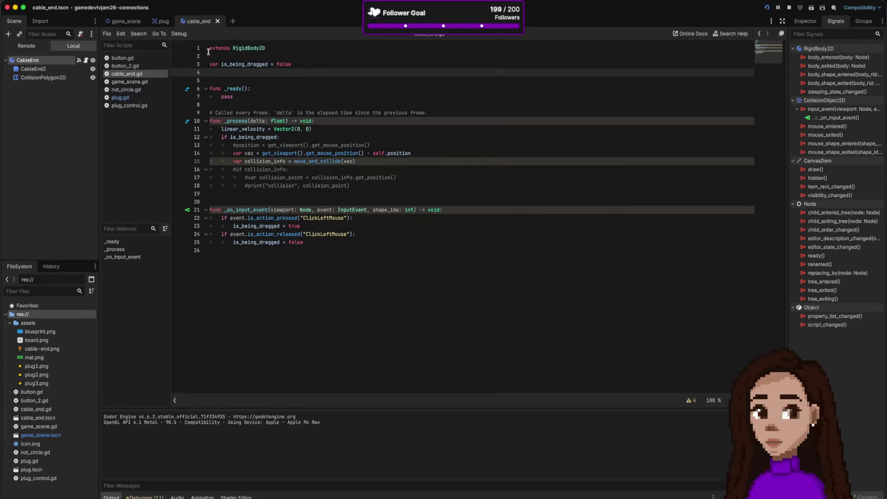
pyautogui.hotkey('ctrl', 'F1')
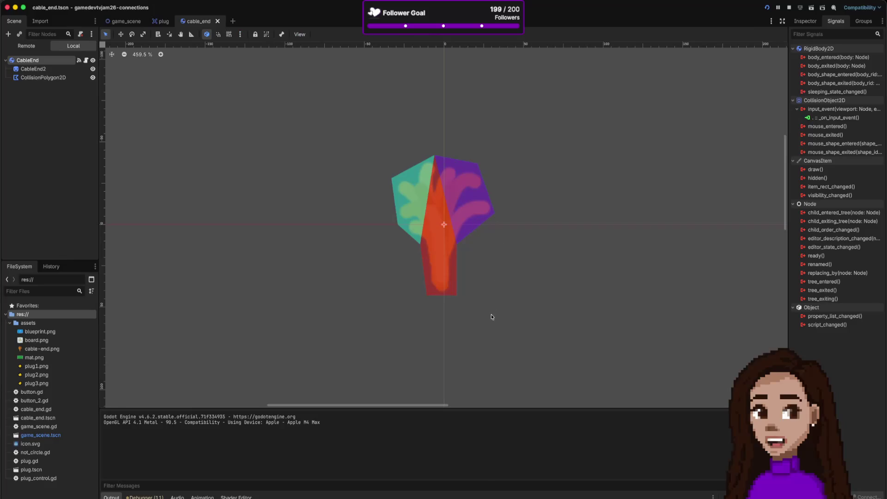
pyautogui.click(789, 7)
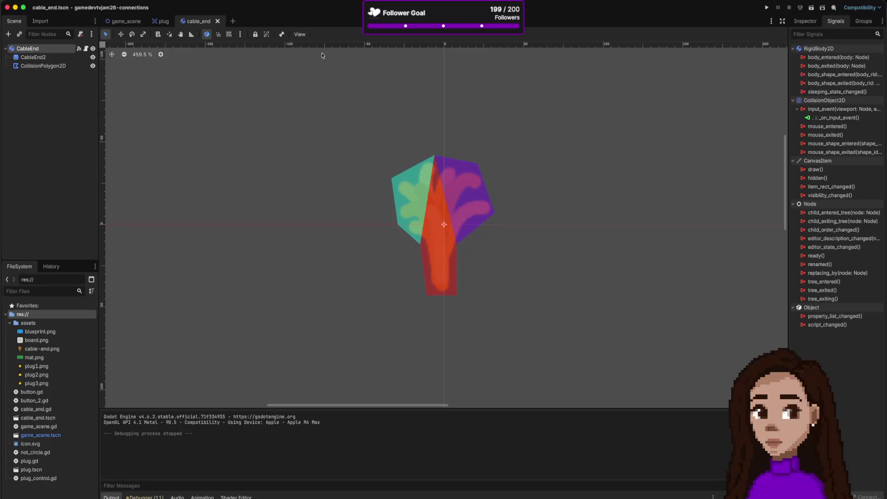
# Step: Try a CableEnd mass of 0.001 kg in the Inspector
pyautogui.click(809, 22)
pyautogui.click(851, 82)
pyautogui.write('0.001')
pyautogui.press('Return')
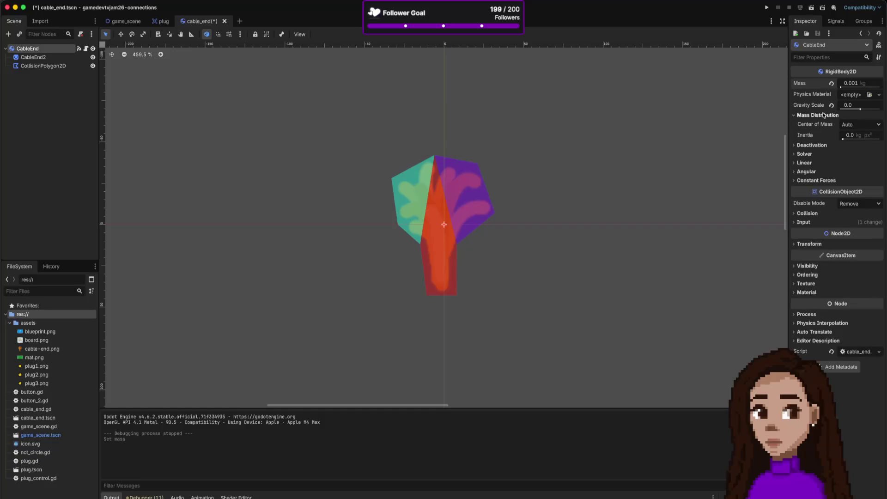
# Step: Enable Lock Rotation, revert mass to 1.0 kg, and launch the game
pyautogui.click(812, 145)
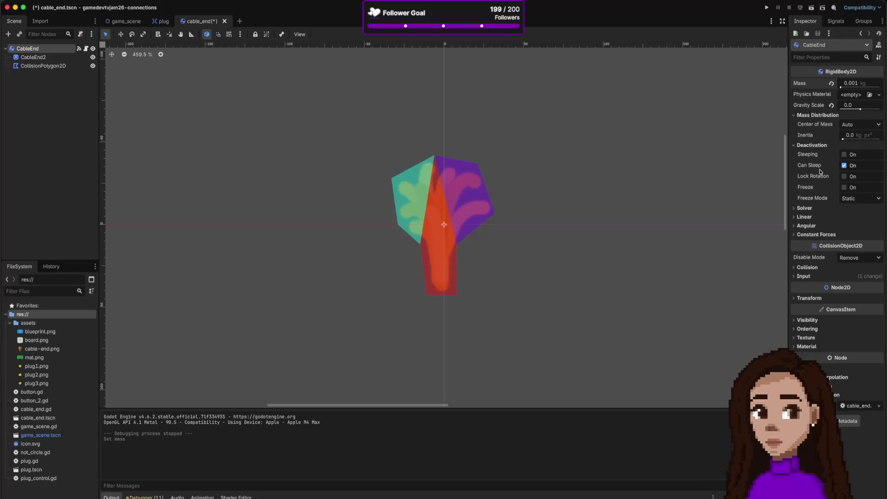
pyautogui.click(845, 178)
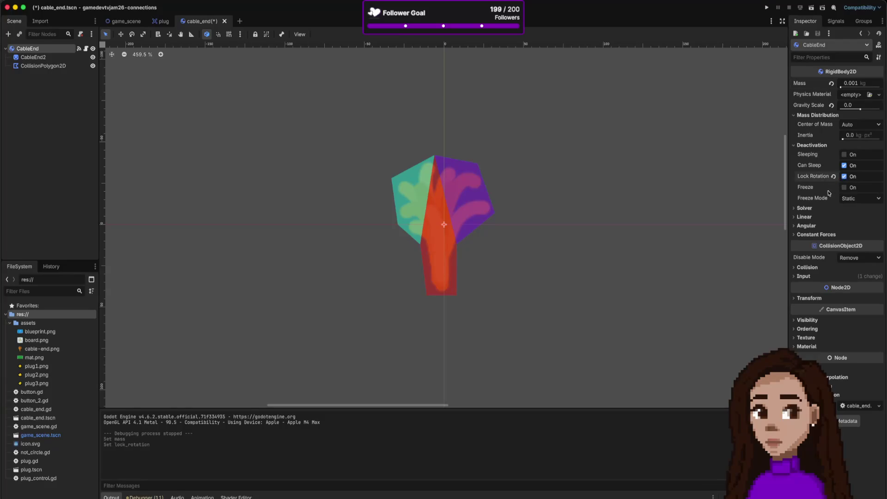
pyautogui.click(804, 208)
pyautogui.click(805, 208)
pyautogui.click(831, 83)
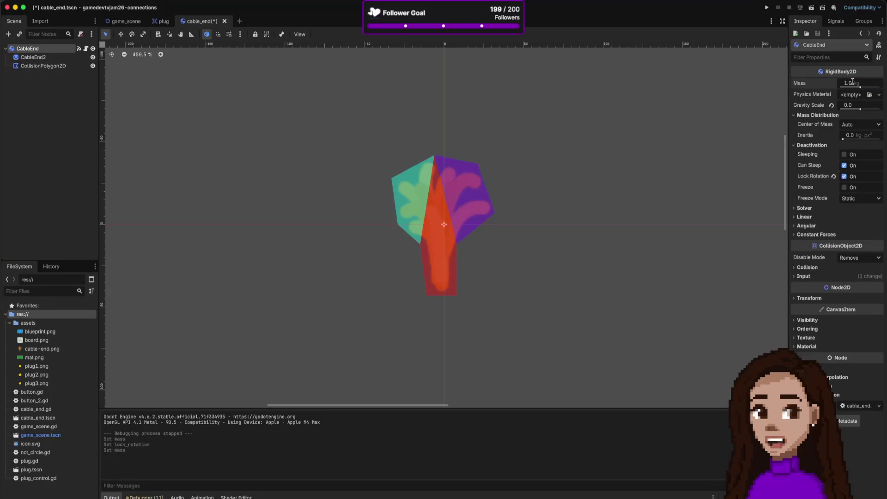
pyautogui.click(767, 7)
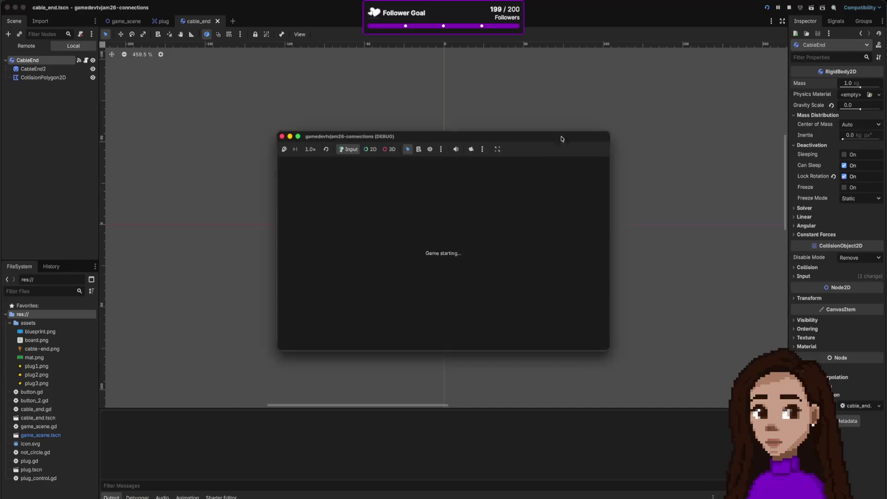
# Step: Drag the cable end onto the plug socket twice, glancing at the velocity search, then close the game
pyautogui.moveTo(361, 262)
pyautogui.mouseDown()
pyautogui.moveTo(377, 254)
pyautogui.moveTo(424, 279)
pyautogui.moveTo(377, 269)
pyautogui.moveTo(457, 273)
pyautogui.moveTo(418, 264)
pyautogui.moveTo(420, 283)
pyautogui.moveTo(422, 268)
pyautogui.moveTo(360, 259)
pyautogui.mouseUp()
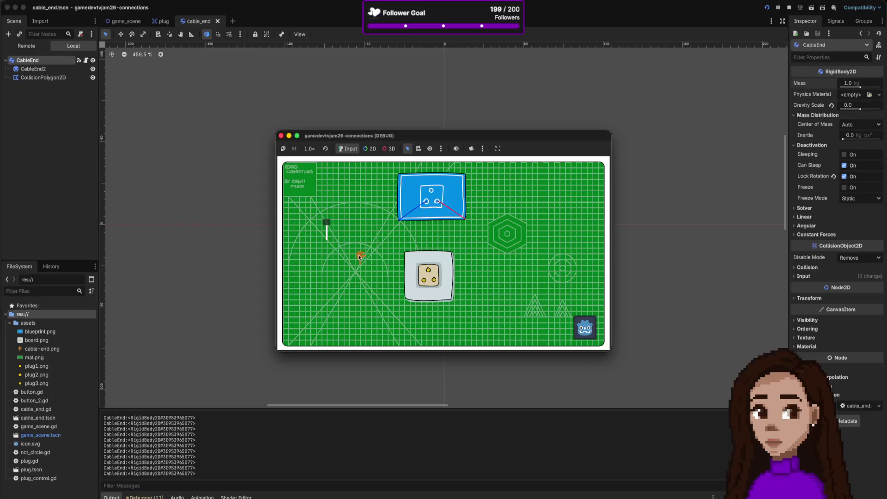
pyautogui.press('super+Tab')
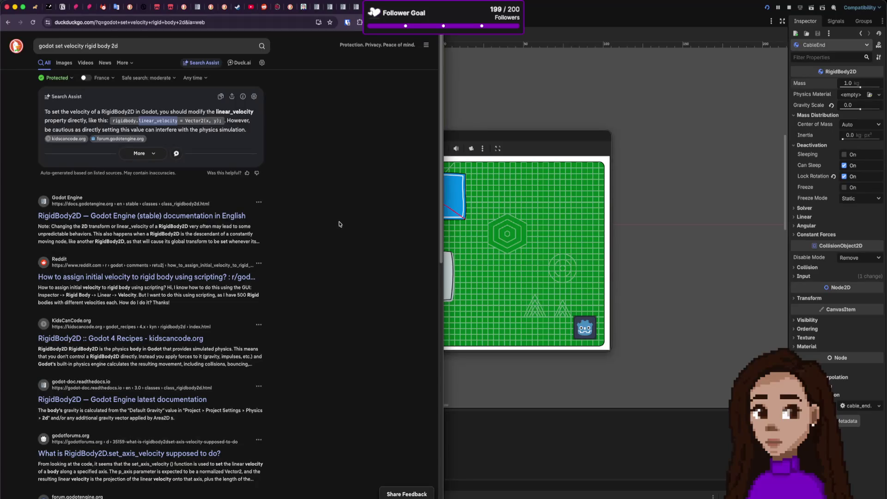
pyautogui.press('super+Tab')
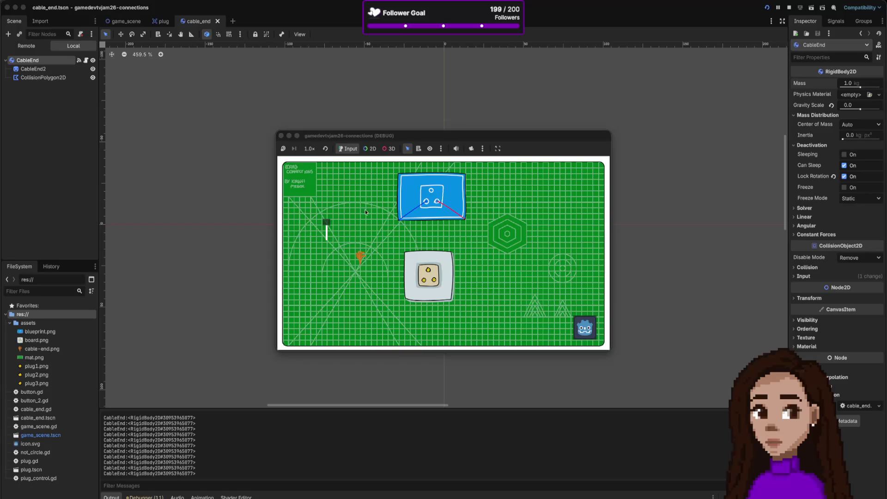
pyautogui.moveTo(367, 259)
pyautogui.mouseDown()
pyautogui.moveTo(372, 275)
pyautogui.moveTo(416, 282)
pyautogui.mouseUp()
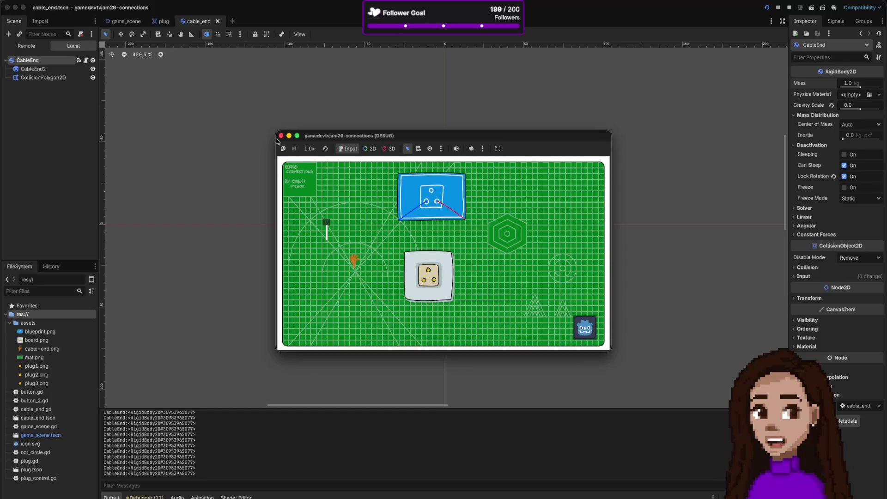
pyautogui.click(281, 136)
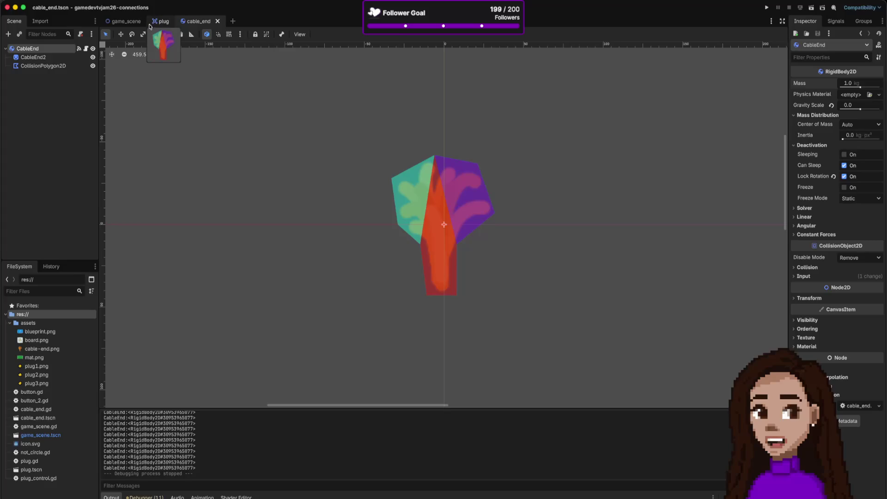
# Step: Flip through the plug and cable_end tabs, then bring up the game_scene board
pyautogui.click(171, 21)
pyautogui.click(203, 21)
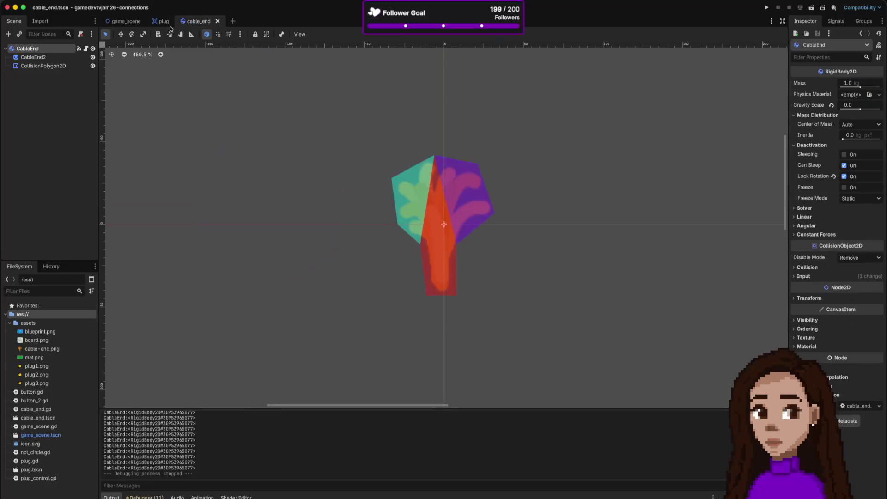
pyautogui.click(124, 21)
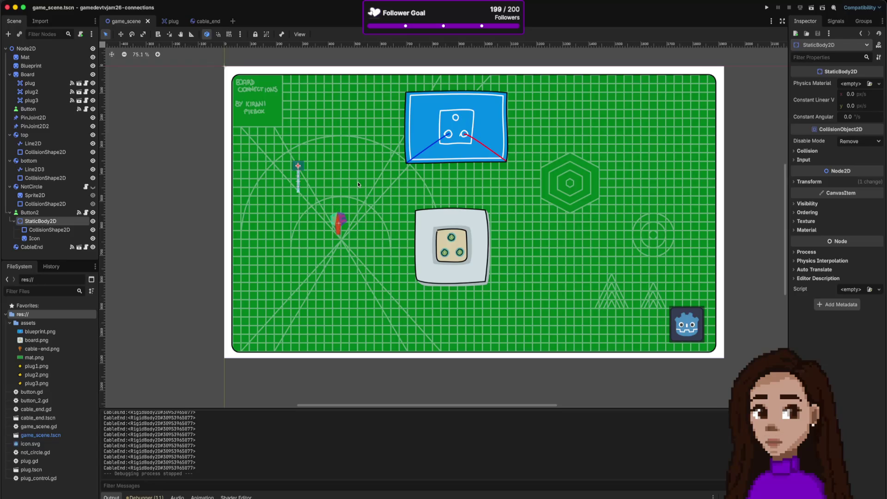
# Step: Run the project, drag the cable end toward the plug, then close the game
pyautogui.moveTo(210, 25)
pyautogui.click(760, 7)
pyautogui.moveTo(337, 220)
pyautogui.mouseDown()
pyautogui.moveTo(328, 227)
pyautogui.moveTo(359, 204)
pyautogui.moveTo(323, 227)
pyautogui.moveTo(344, 214)
pyautogui.mouseUp()
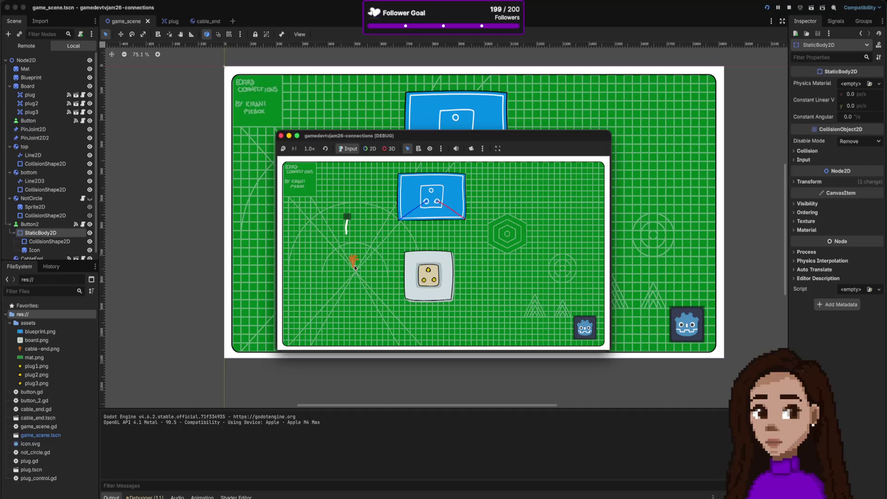
pyautogui.moveTo(347, 215); pyautogui.dragTo(337, 214)
pyautogui.click(282, 136)
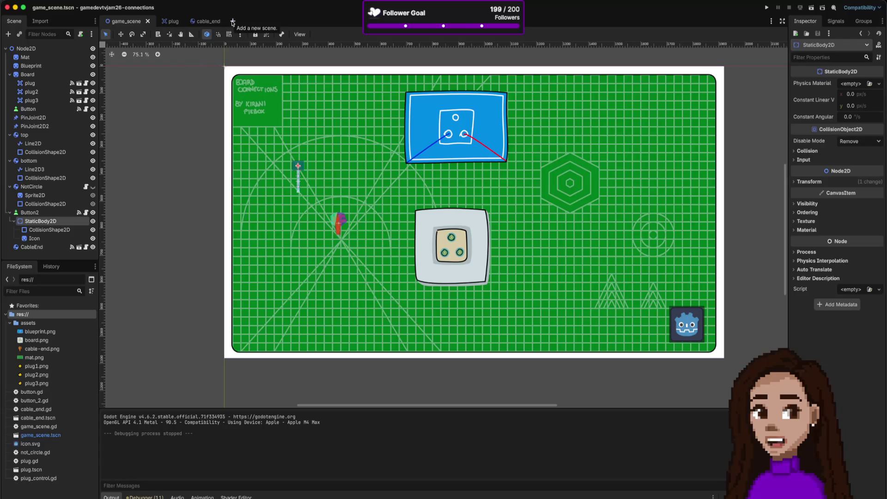
# Step: Create a new scene with a RigidBody2D root node
pyautogui.click(233, 22)
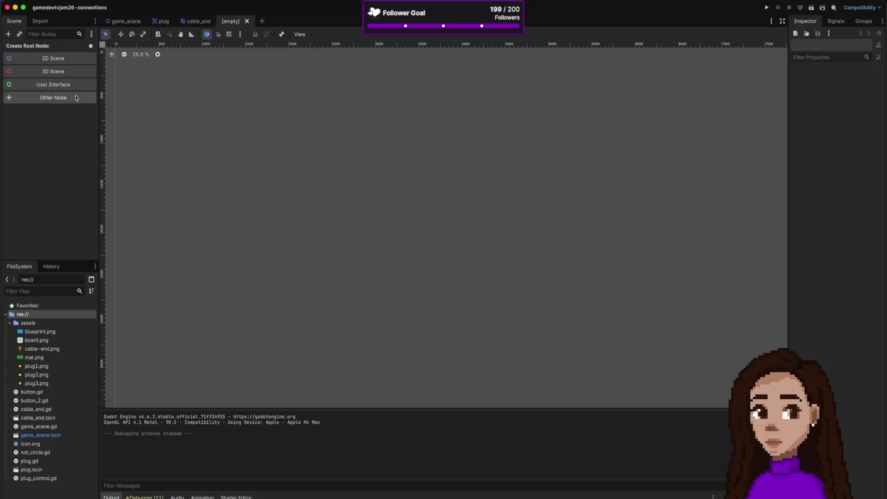
pyautogui.click(82, 98)
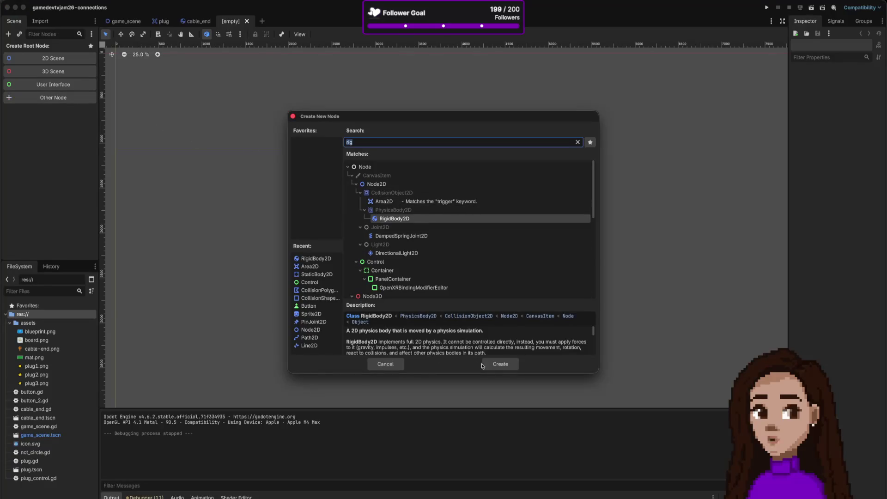
pyautogui.click(508, 366)
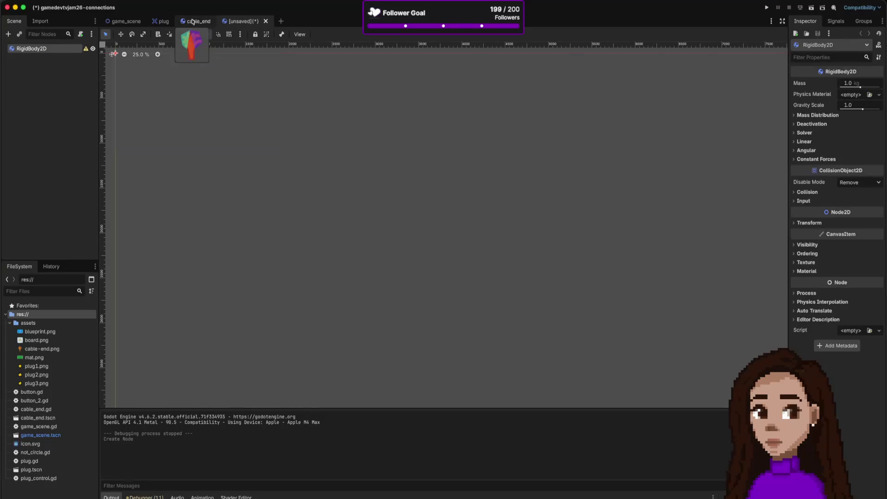
pyautogui.click(125, 22)
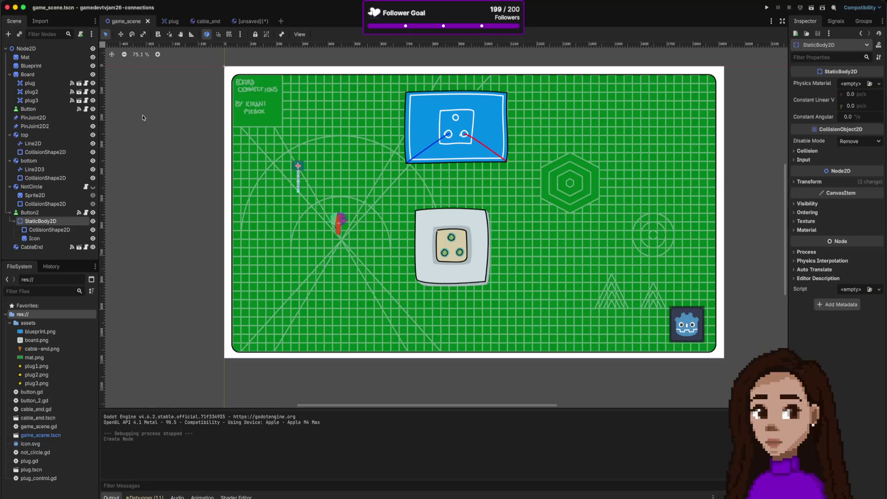
pyautogui.click(239, 22)
# Step: Rename the RigidBody2D root to CableSection and centre the canvas on the origin
pyautogui.doubleClick(19, 49)
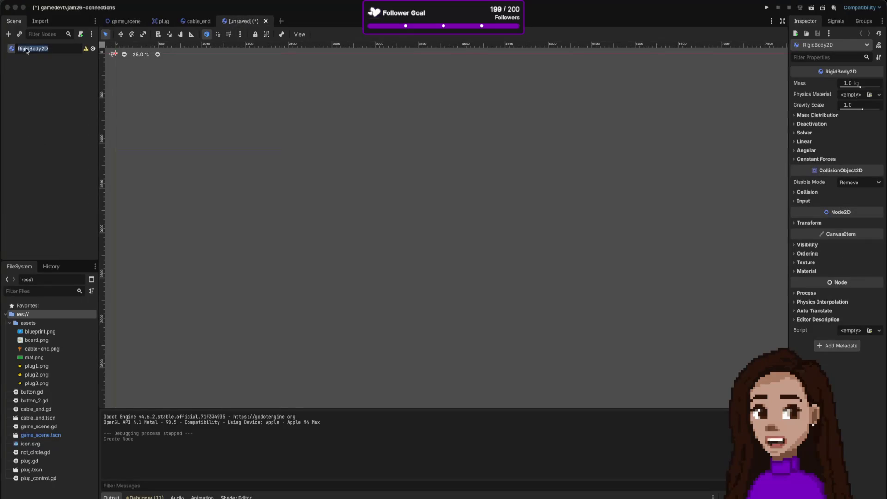
pyautogui.write('cable_sec')
pyautogui.write('tion')
pyautogui.press('Return')
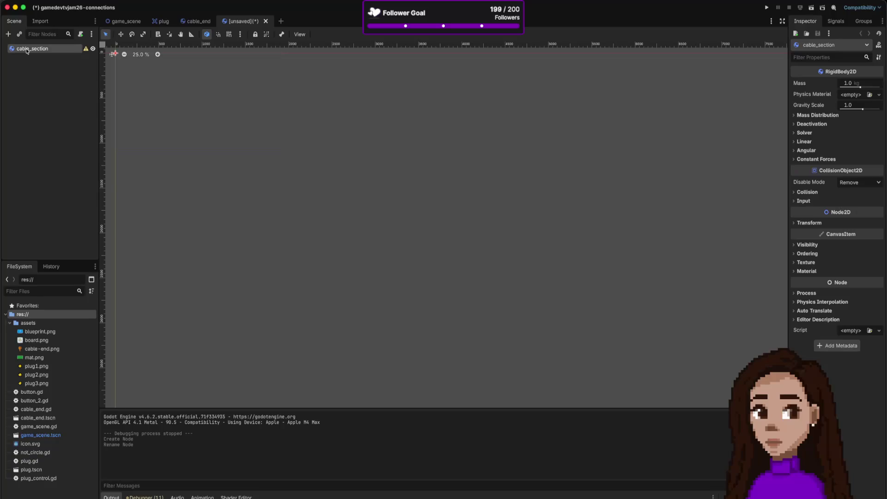
pyautogui.doubleClick(27, 50)
pyautogui.write('Ca')
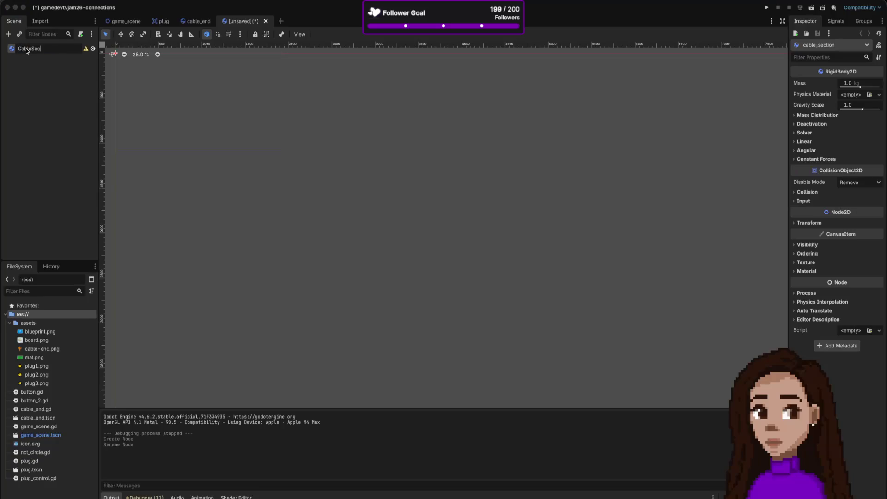
pyautogui.press('Return')
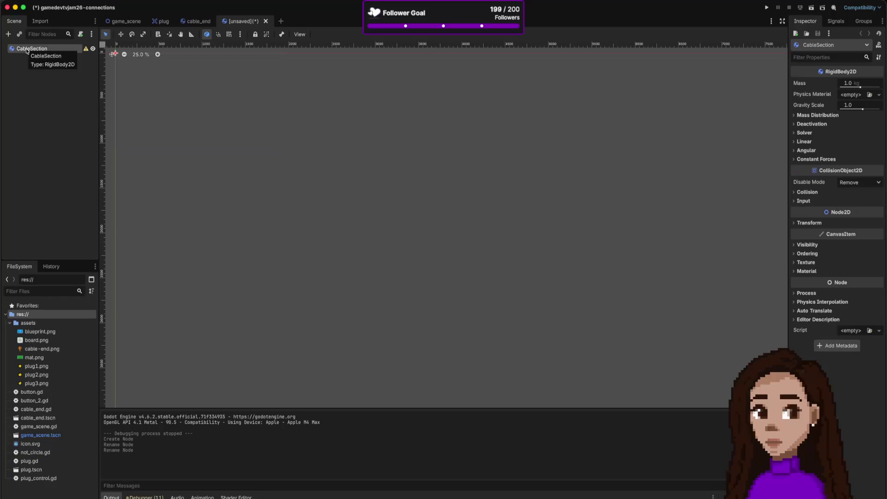
pyautogui.moveTo(167, 81); pyautogui.dragTo(271, 175)
pyautogui.scroll(20, 245, 171)
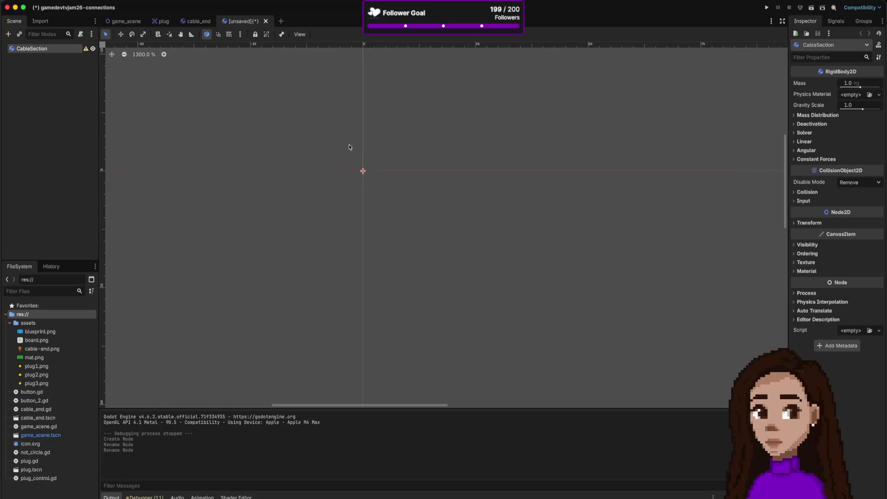
# Step: Copy the bottom cable's Line2D3 from game_scene and paste it under CableSection
pyautogui.click(124, 22)
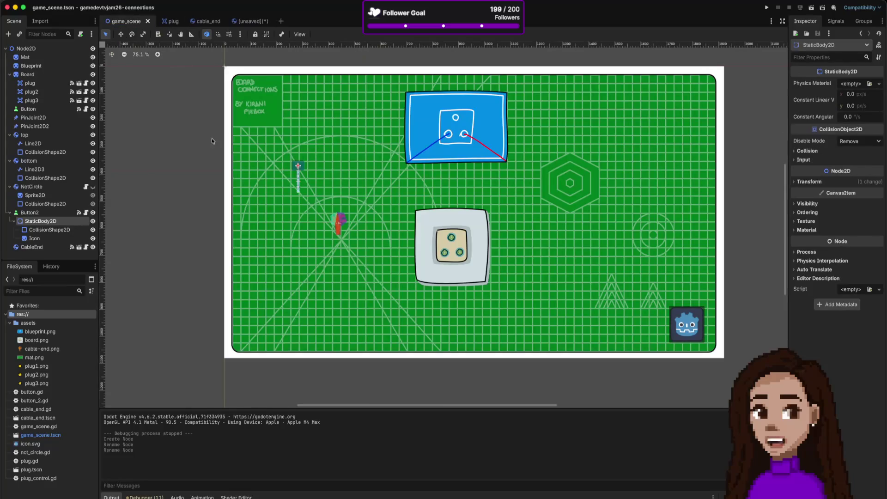
pyautogui.click(55, 169)
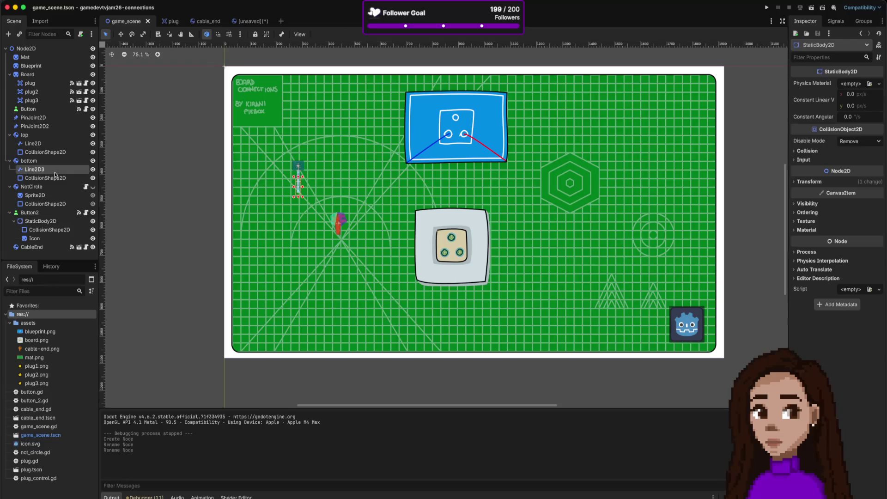
pyautogui.rightClick(54, 170)
pyautogui.click(92, 216)
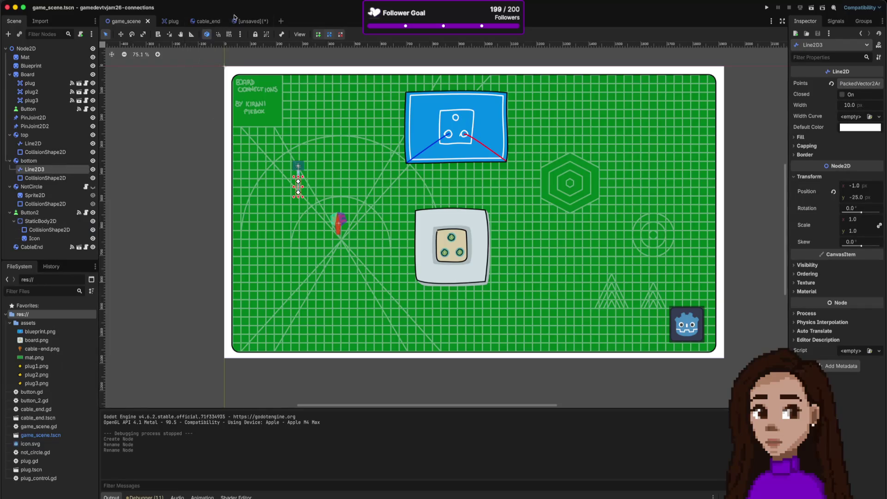
pyautogui.click(236, 21)
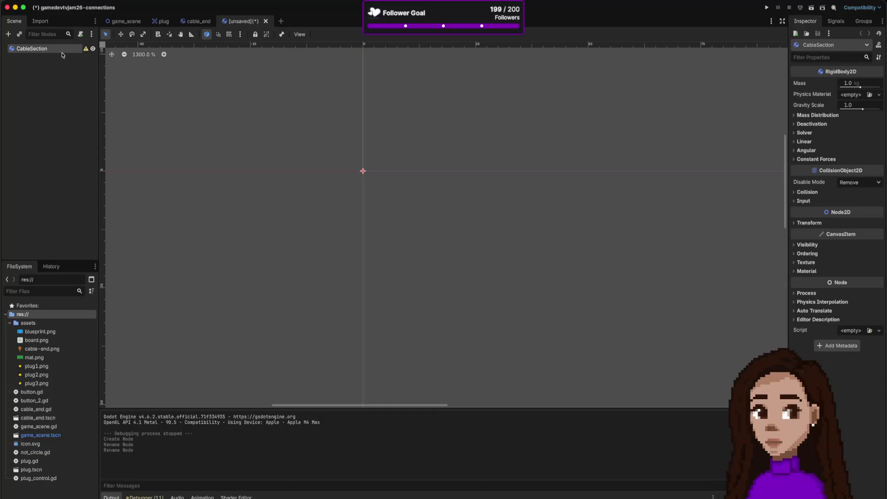
pyautogui.press('super+v')
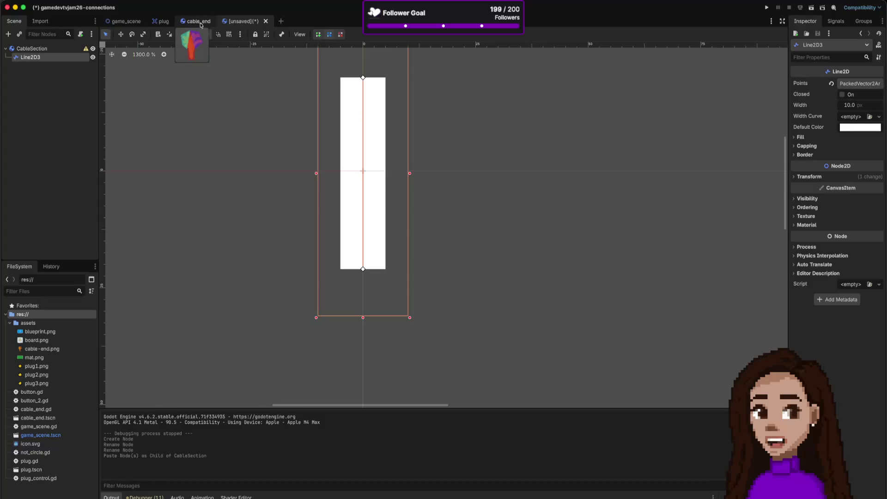
# Step: Copy the bottom cable's CollisionShape2D and paste it beneath Line2D3
pyautogui.click(124, 21)
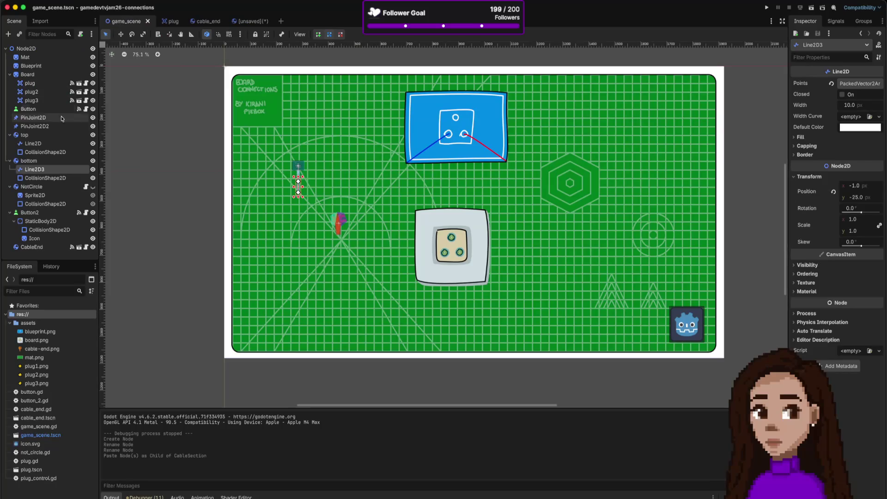
pyautogui.click(53, 179)
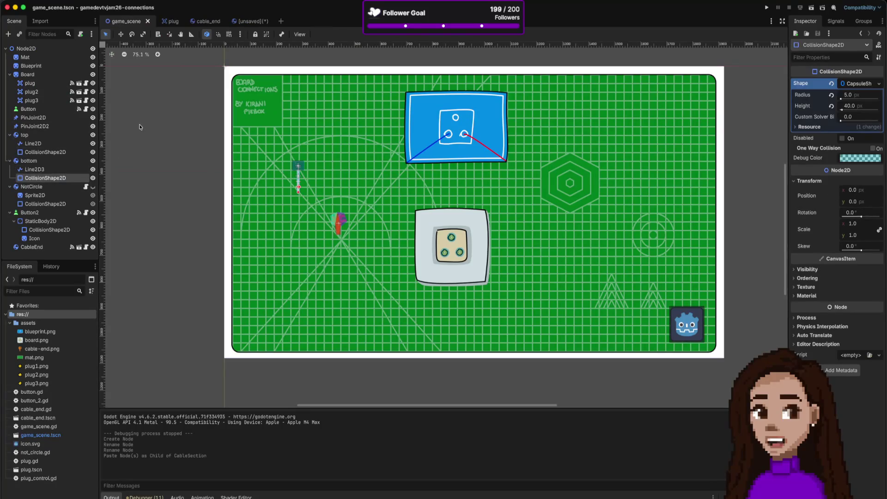
pyautogui.click(240, 21)
pyautogui.press('super+v')
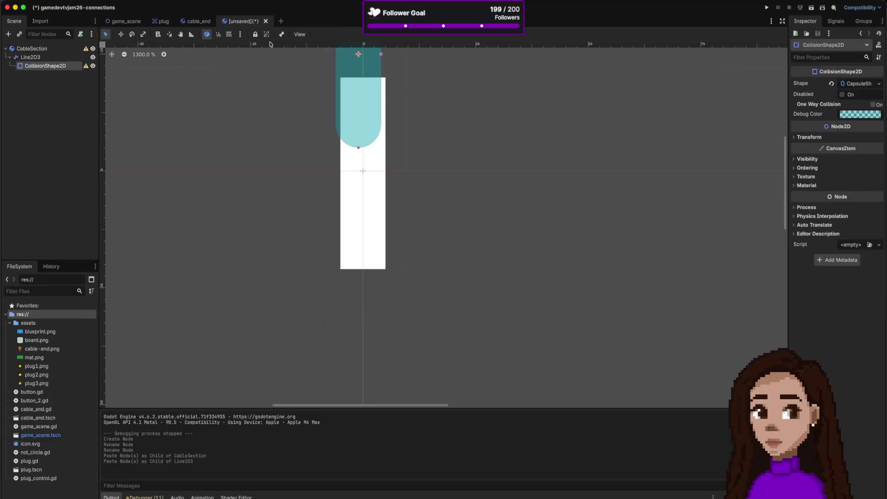
# Step: Move the capsule onto the line, nudge Line2D3 down, and stretch the capsule slightly
pyautogui.moveTo(344, 94); pyautogui.dragTo(346, 207)
pyautogui.moveTo(364, 266); pyautogui.dragTo(363, 273)
pyautogui.click(363, 268)
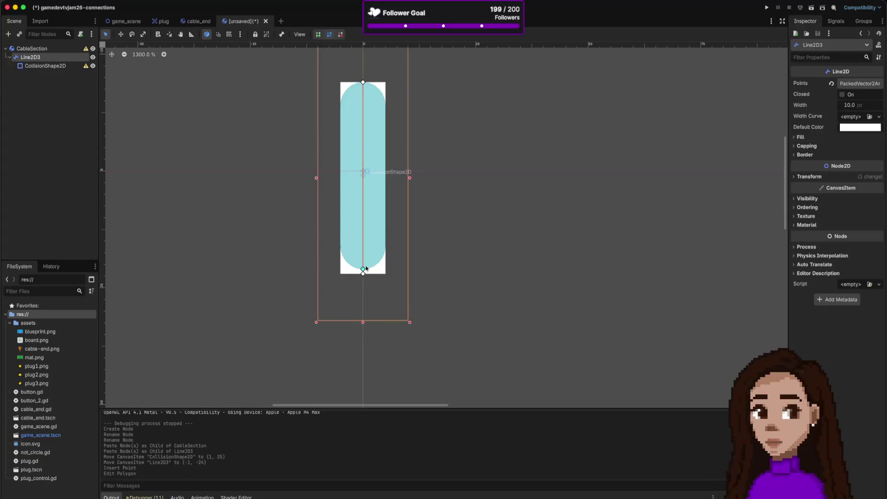
pyautogui.rightClick(364, 269)
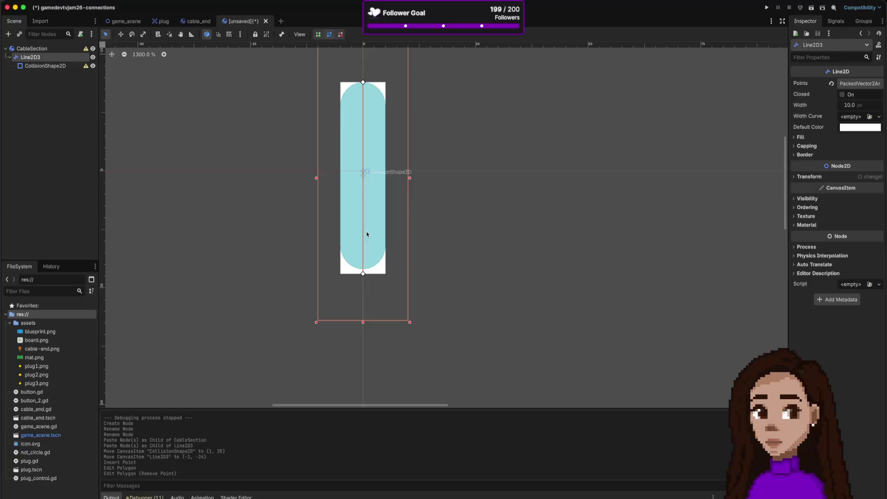
pyautogui.click(367, 234)
pyautogui.moveTo(363, 274); pyautogui.dragTo(364, 277)
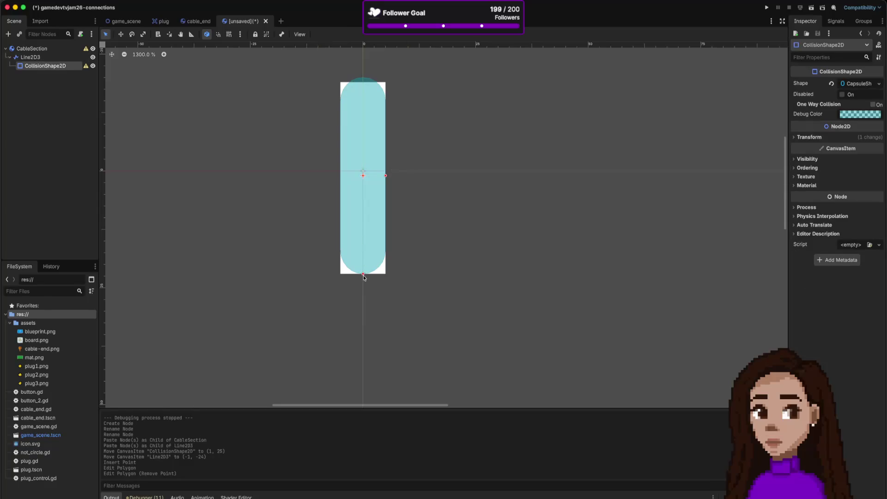
pyautogui.click(370, 259)
pyautogui.scroll(3, 389, 118)
pyautogui.scroll(-4, 389, 118)
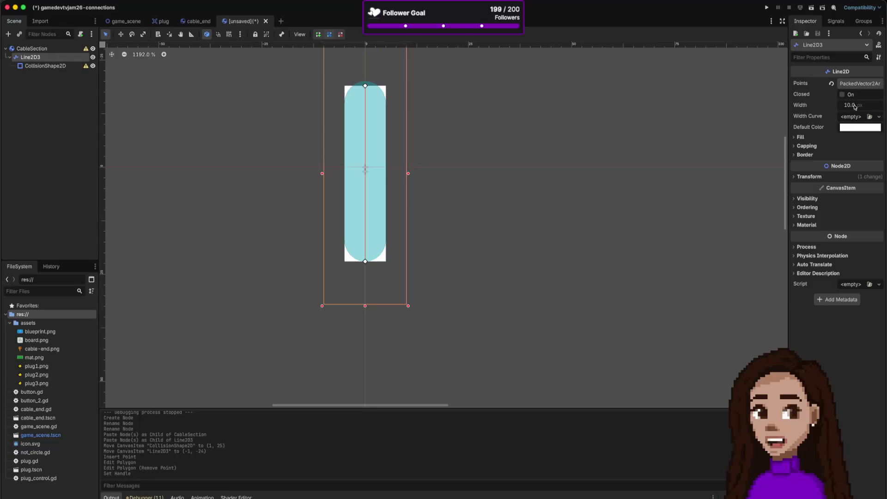
# Step: Reset Line2D3 to (0, 0) and make CollisionShape2D a sibling at the origin
pyautogui.click(809, 177)
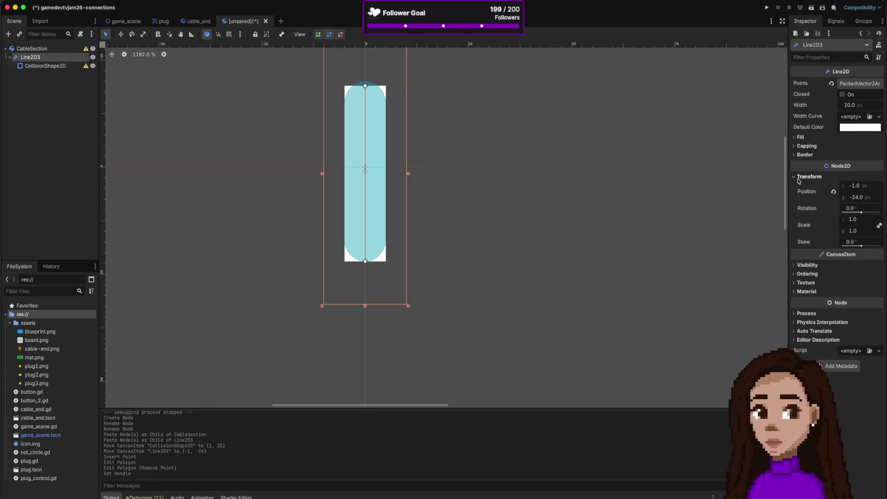
pyautogui.click(834, 192)
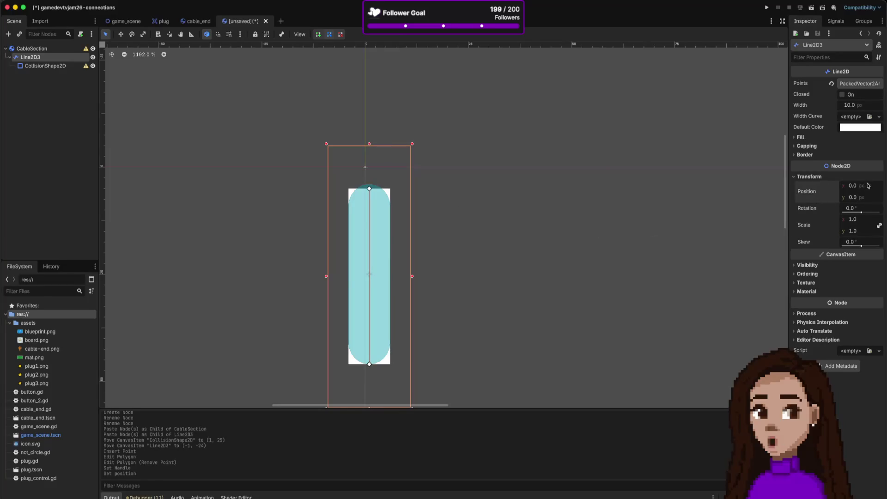
pyautogui.moveTo(62, 68)
pyautogui.mouseDown()
pyautogui.moveTo(56, 53)
pyautogui.moveTo(28, 55)
pyautogui.mouseUp()
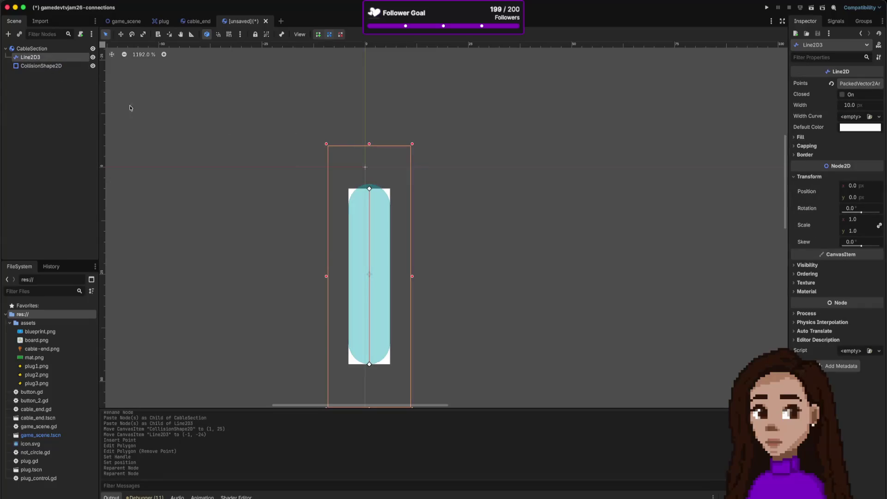
pyautogui.click(42, 67)
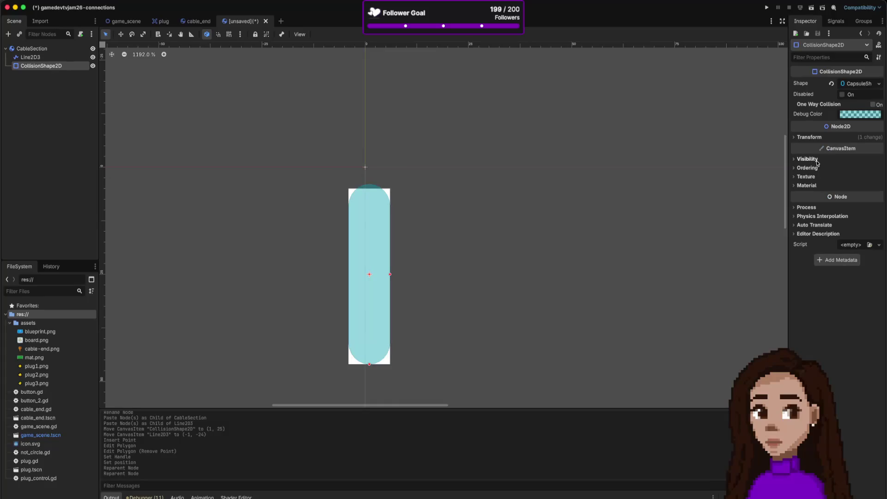
pyautogui.click(811, 137)
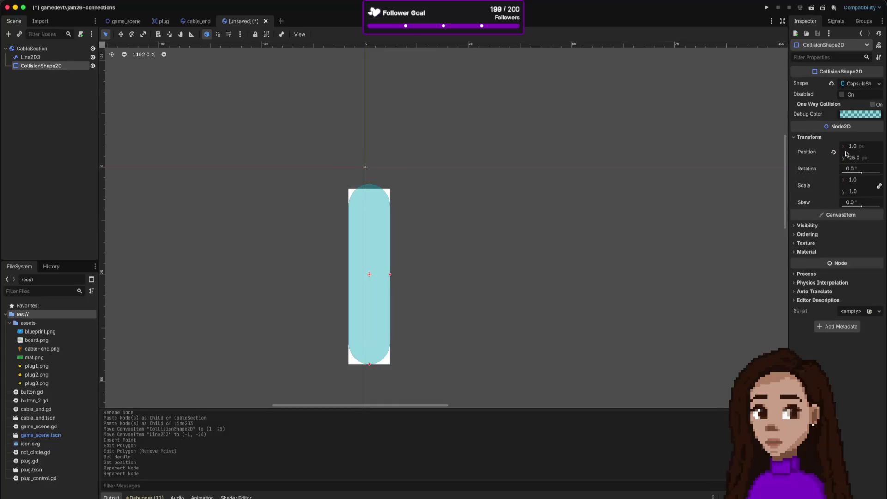
pyautogui.click(836, 153)
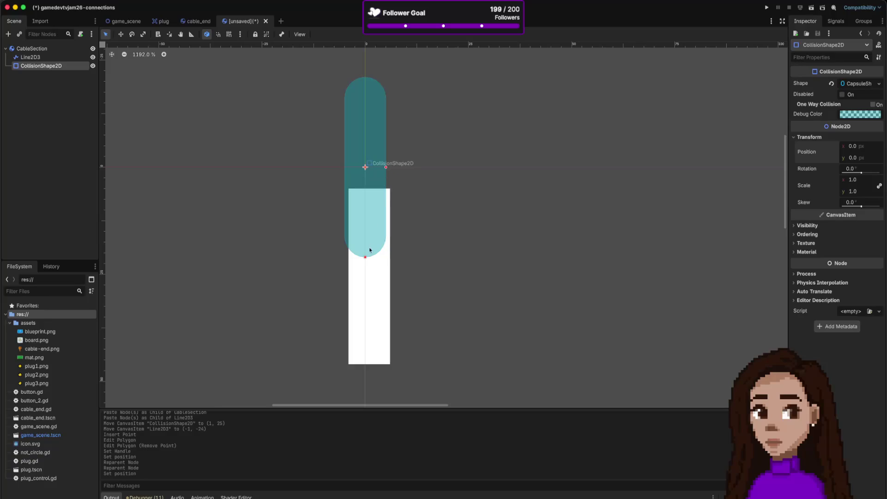
pyautogui.moveTo(365, 257); pyautogui.dragTo(365, 254)
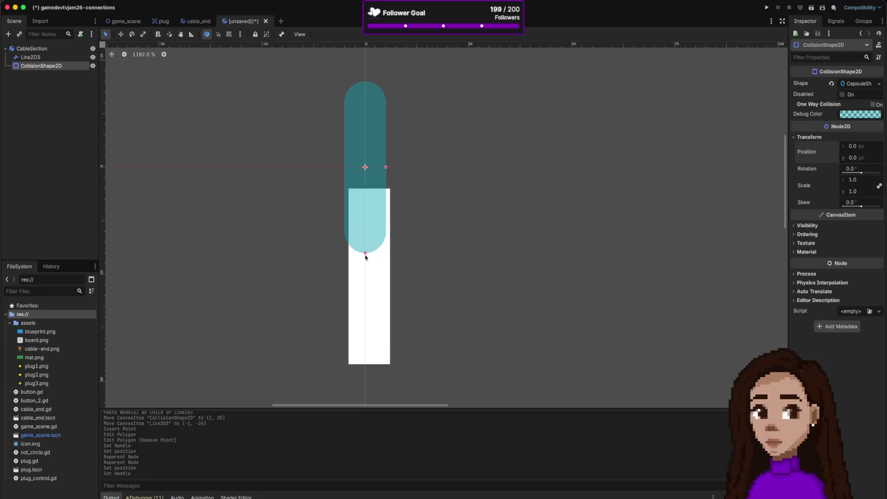
# Step: Reset Line2D3's position and scale, then move it to (-1, -25) and shorten it
pyautogui.click(367, 294)
pyautogui.moveTo(388, 282)
pyautogui.mouseDown()
pyautogui.moveTo(492, 217)
pyautogui.moveTo(520, 222)
pyautogui.mouseUp()
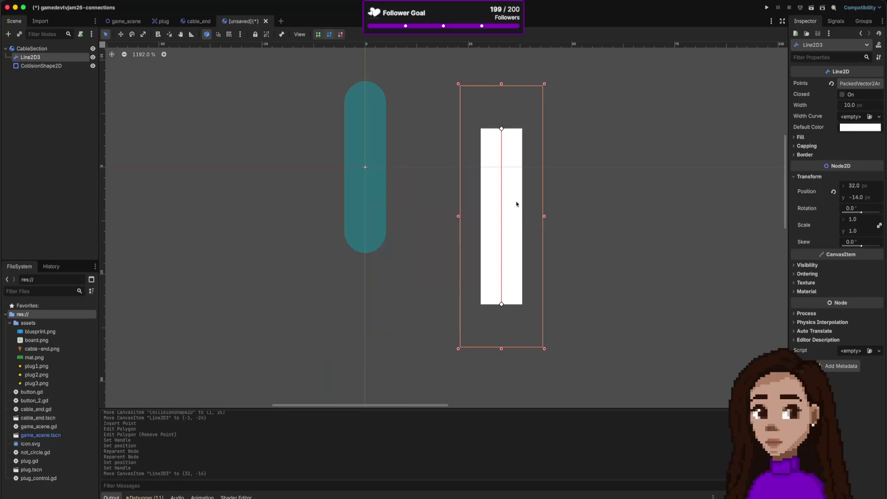
pyautogui.moveTo(459, 83)
pyautogui.mouseDown()
pyautogui.moveTo(519, 142)
pyautogui.moveTo(545, 148)
pyautogui.moveTo(454, 135)
pyautogui.mouseUp()
pyautogui.moveTo(500, 172)
pyautogui.mouseDown()
pyautogui.moveTo(501, 142)
pyautogui.moveTo(497, 172)
pyautogui.mouseUp()
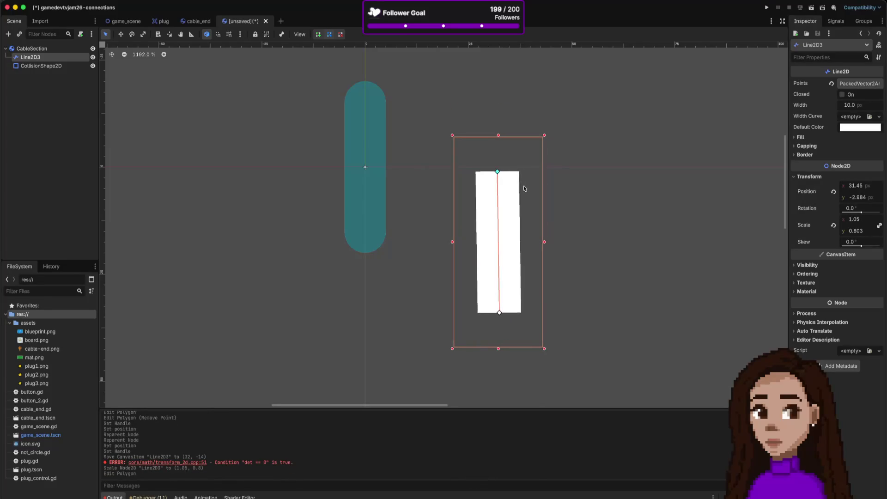
pyautogui.hotkey('ctrl', 'z')
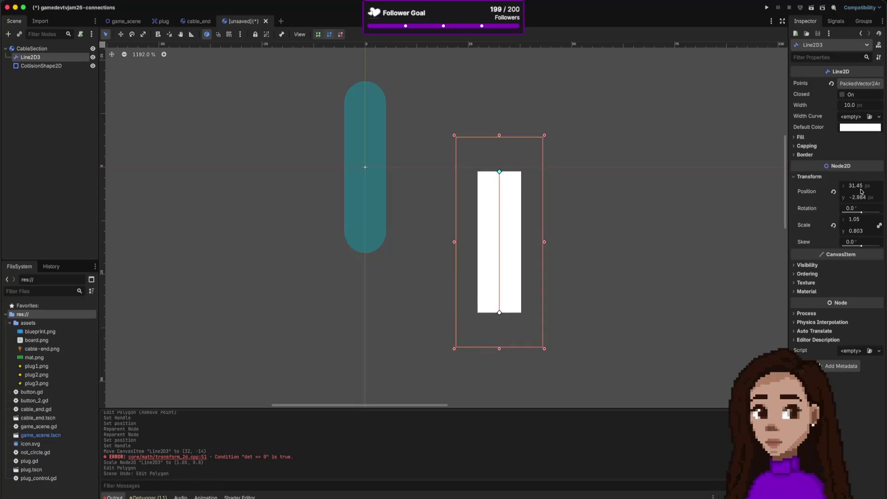
pyautogui.click(834, 192)
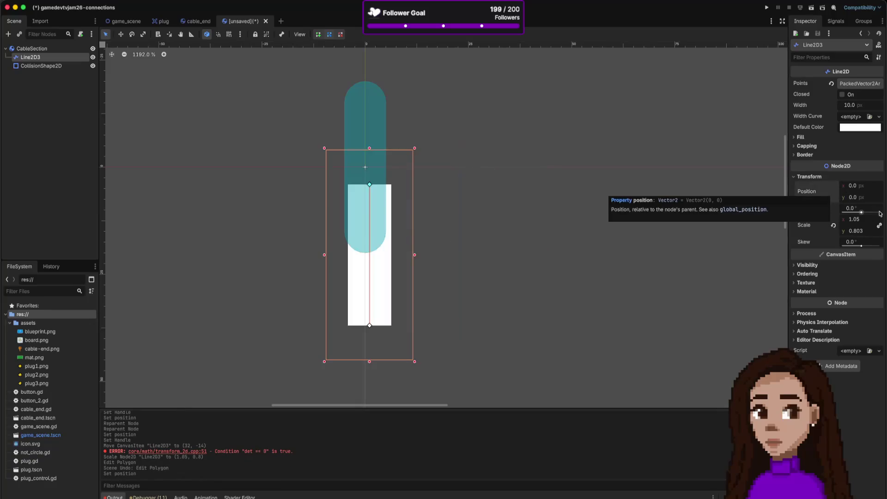
pyautogui.click(834, 225)
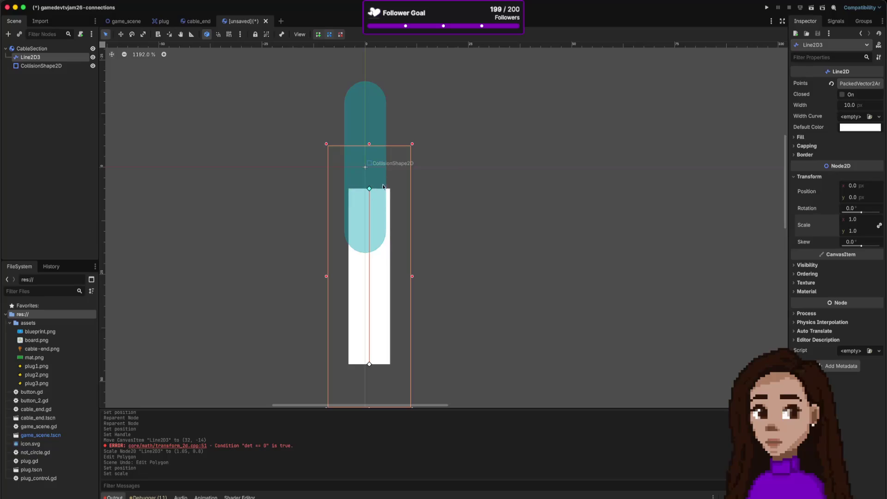
pyautogui.moveTo(371, 281); pyautogui.dragTo(366, 171)
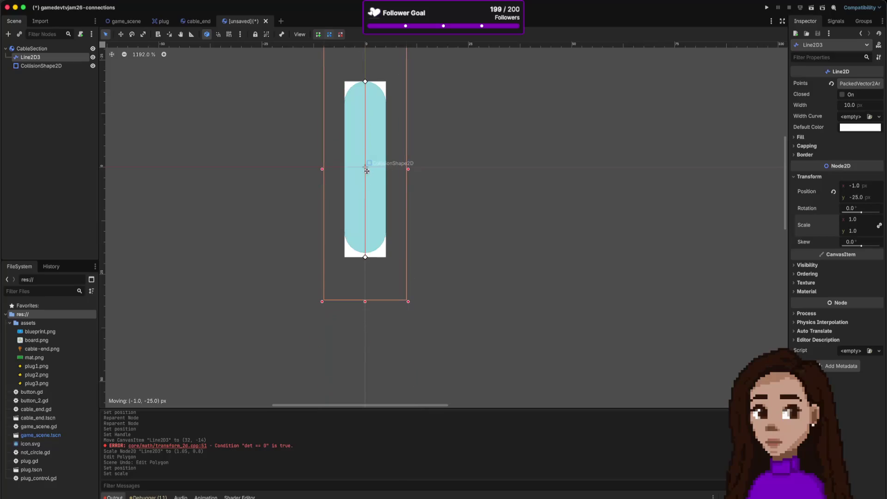
pyautogui.moveTo(365, 257); pyautogui.dragTo(367, 254)
# Step: Centre the capsule in the 2D view and deselect Line2D3
pyautogui.click(500, 296)
pyautogui.scroll(-1, 451, 199)
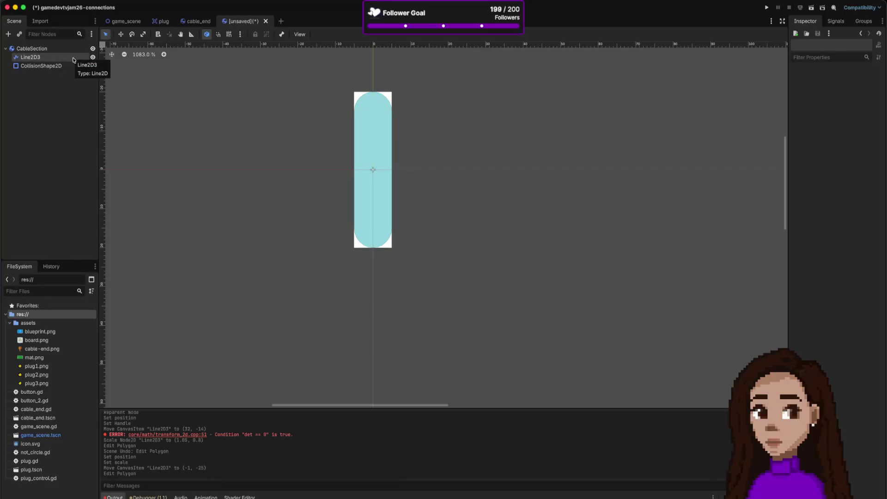
pyautogui.click(126, 20)
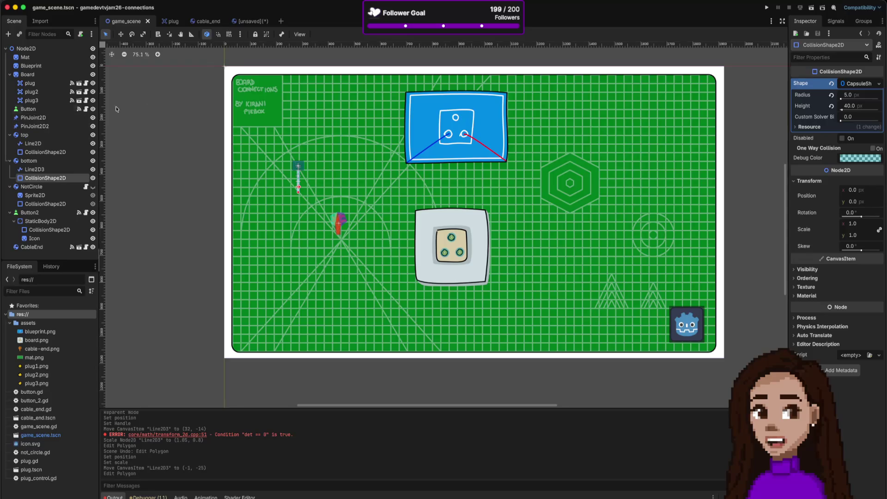
pyautogui.click(249, 22)
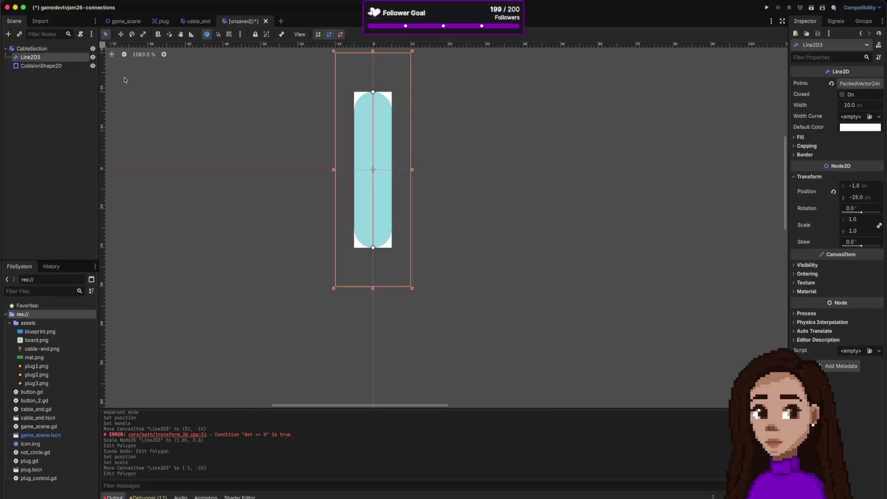
pyautogui.moveTo(443, 120); pyautogui.dragTo(424, 215)
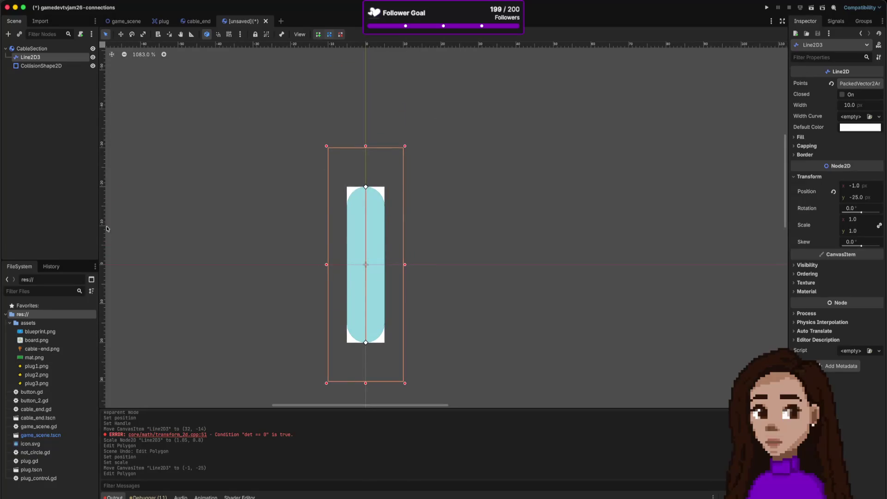
pyautogui.click(35, 108)
pyautogui.press('super+a')
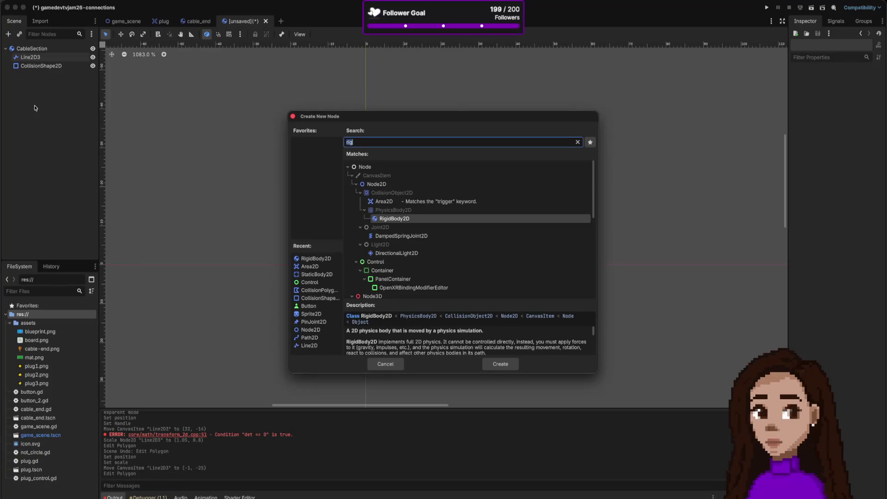
# Step: Search 'join', add a PinJoint2D, and move it to (0, -15) at the capsule's top
pyautogui.write('join')
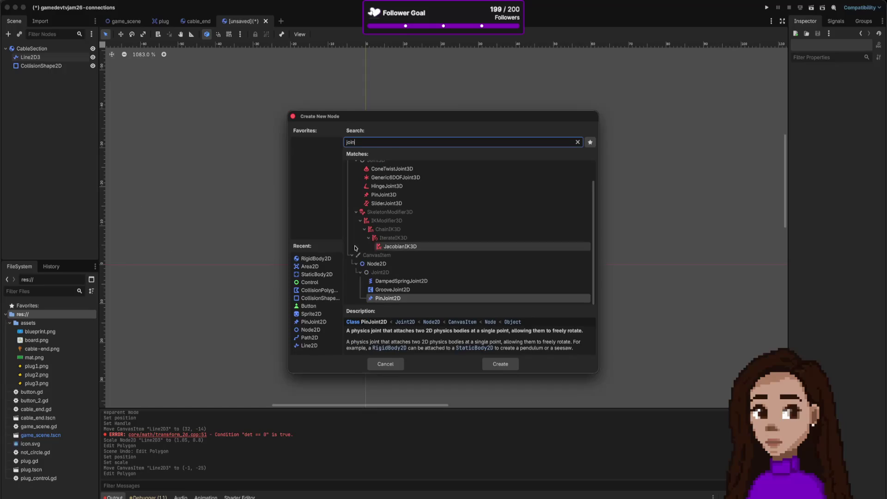
pyautogui.click(401, 290)
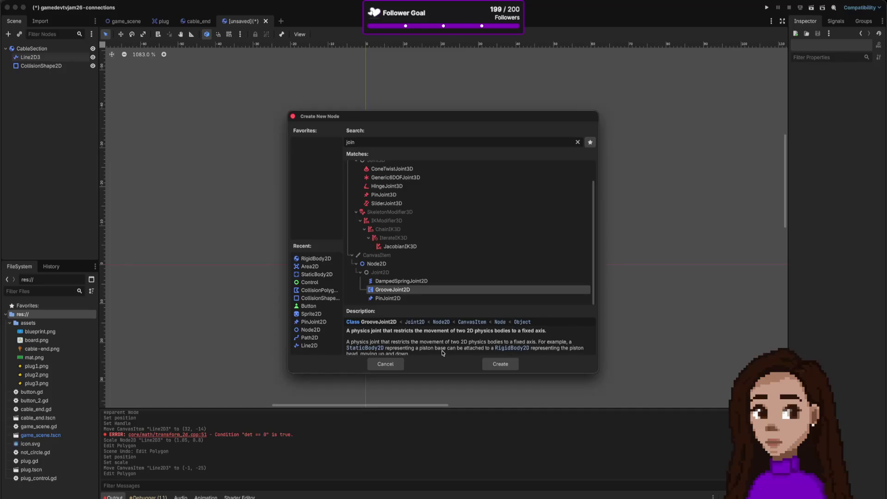
pyautogui.scroll(-1, 446, 351)
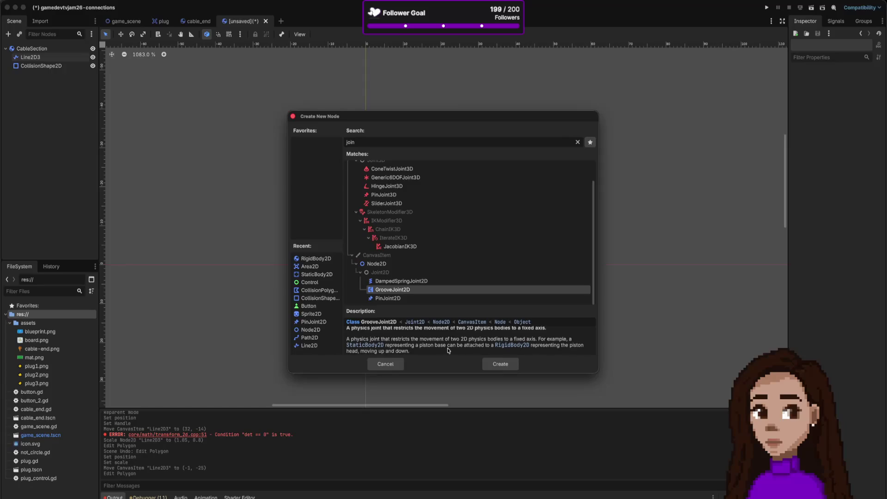
pyautogui.click(397, 299)
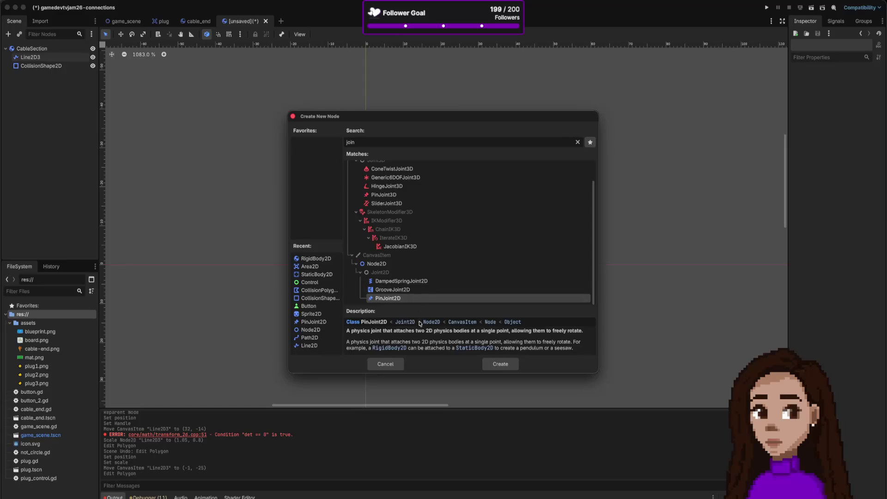
pyautogui.click(500, 365)
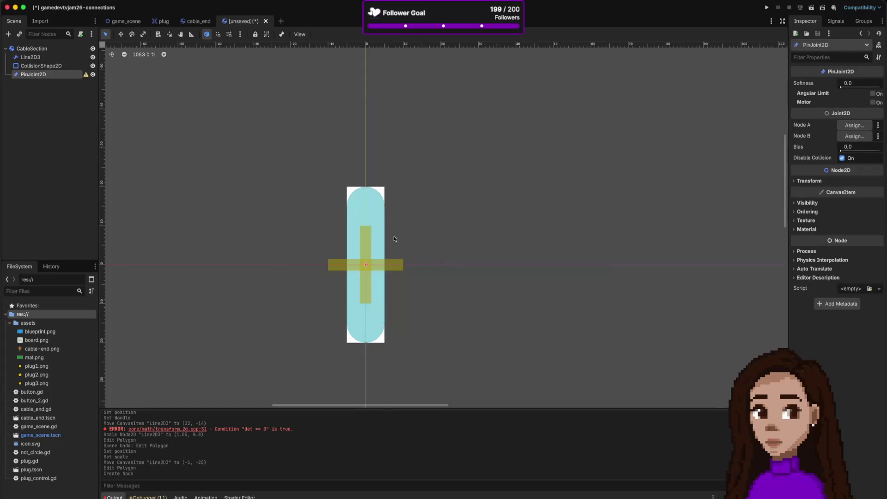
pyautogui.moveTo(366, 269)
pyautogui.mouseDown()
pyautogui.moveTo(365, 189)
pyautogui.moveTo(367, 205)
pyautogui.mouseUp()
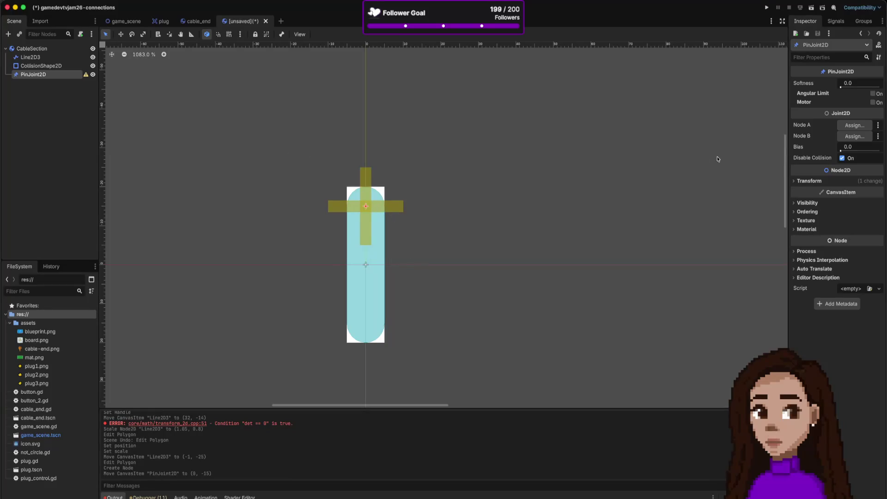
# Step: Assign CableSection as the PinJoint2D's Node B and review its configuration warning
pyautogui.scroll(3, 733, 148)
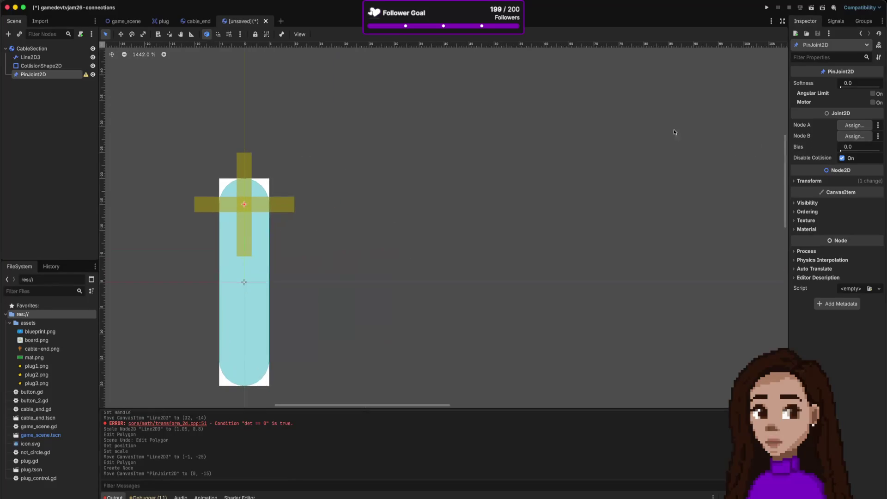
pyautogui.scroll(-5, 395, 106)
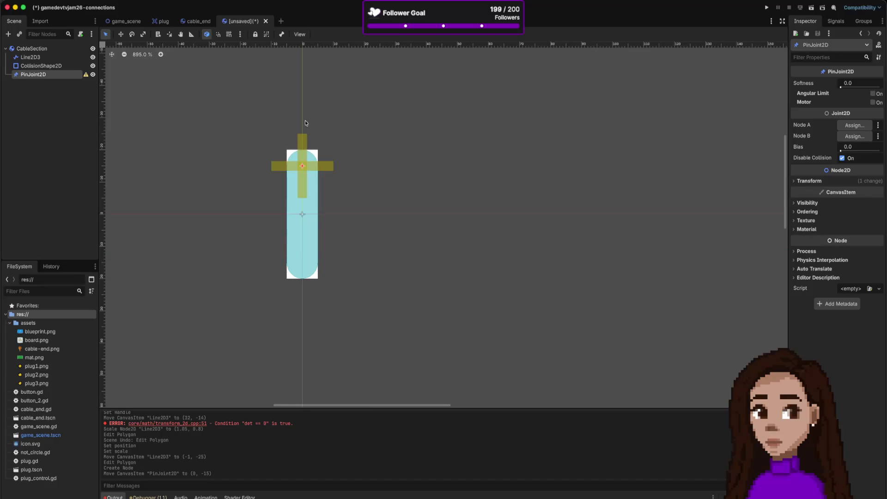
pyautogui.click(877, 139)
pyautogui.click(877, 138)
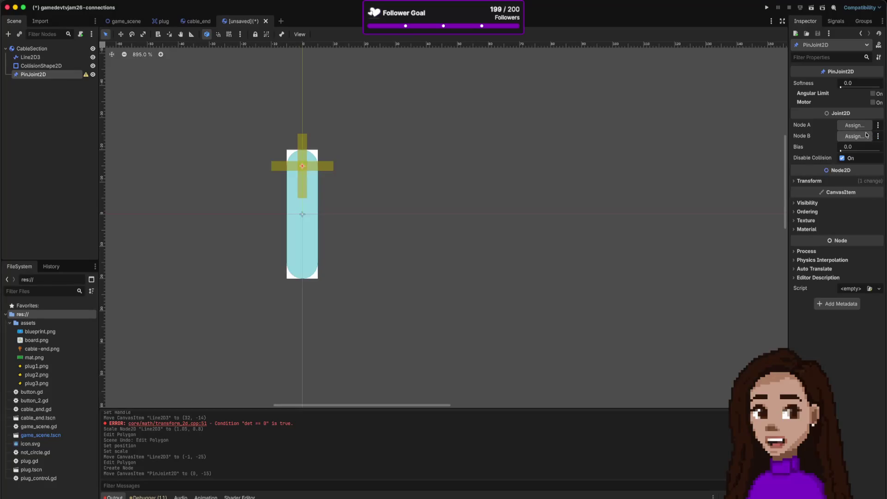
pyautogui.click(860, 139)
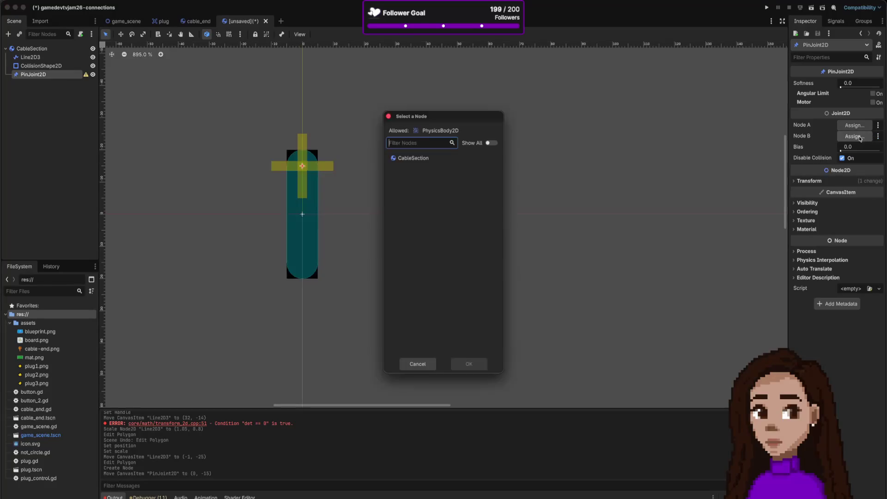
pyautogui.click(409, 159)
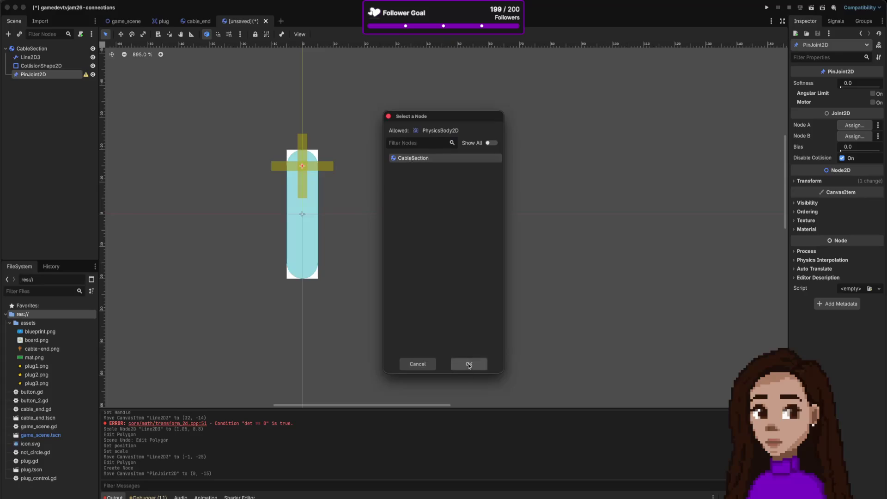
pyautogui.click(468, 365)
pyautogui.scroll(-1, 603, 239)
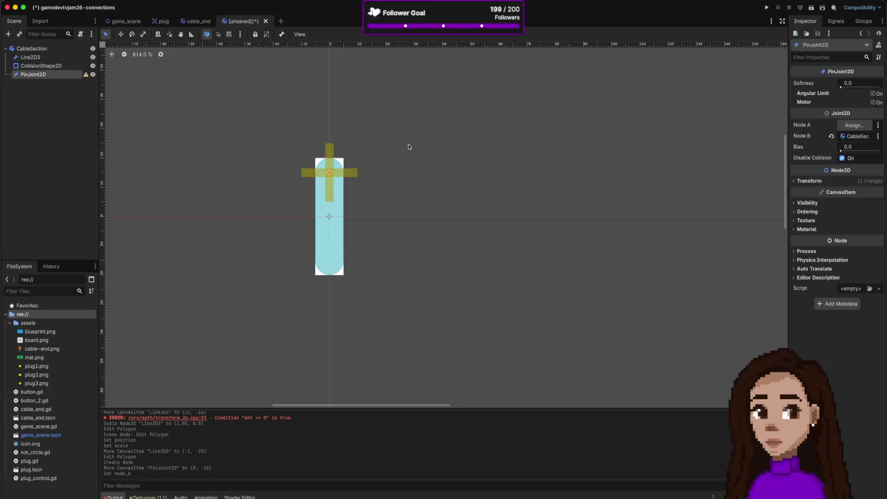
pyautogui.click(86, 75)
pyautogui.click(442, 289)
# Step: Save the scene as cable_section.tscn
pyautogui.hotkey('ctrl', 's')
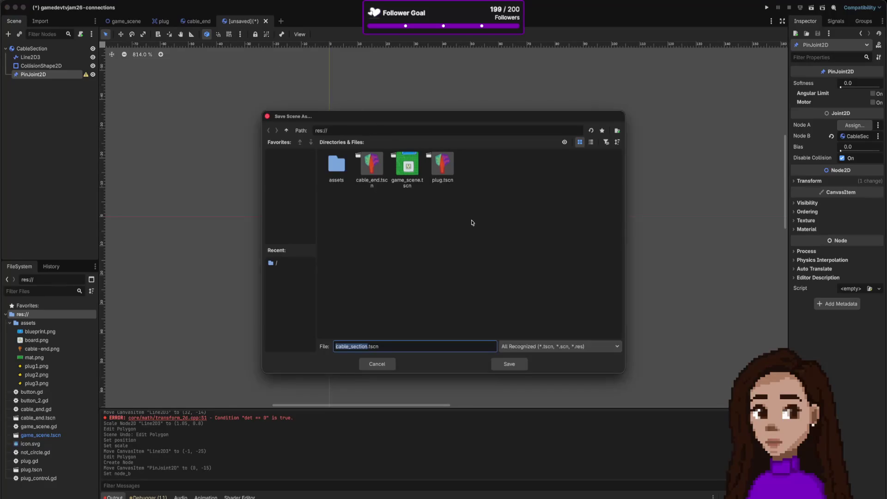
pyautogui.press('Return')
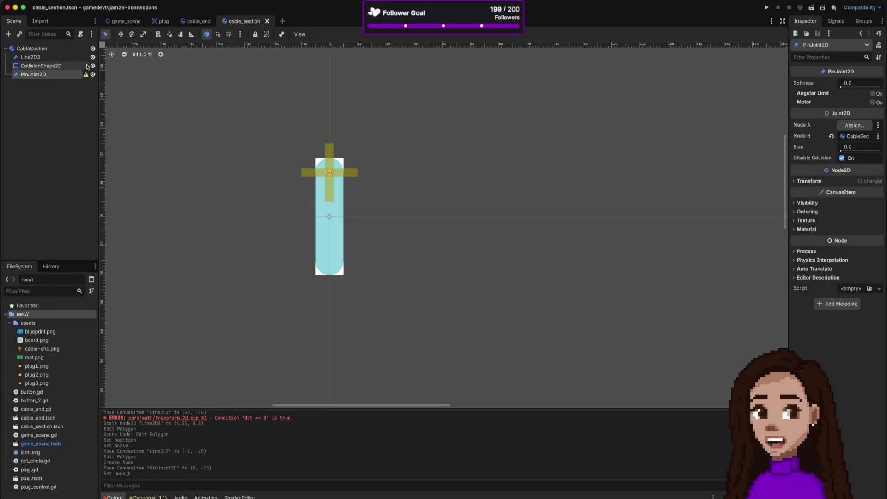
pyautogui.click(282, 21)
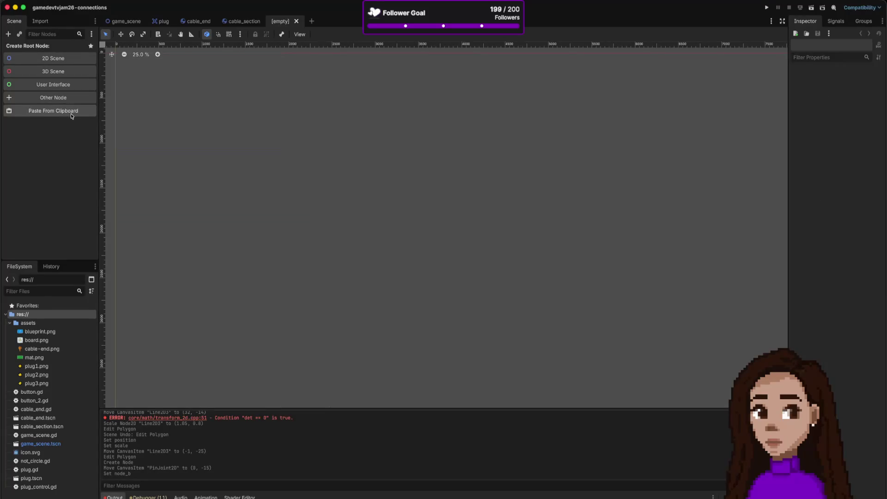
# Step: Give the new scene a 2D root node named CableFull
pyautogui.click(67, 59)
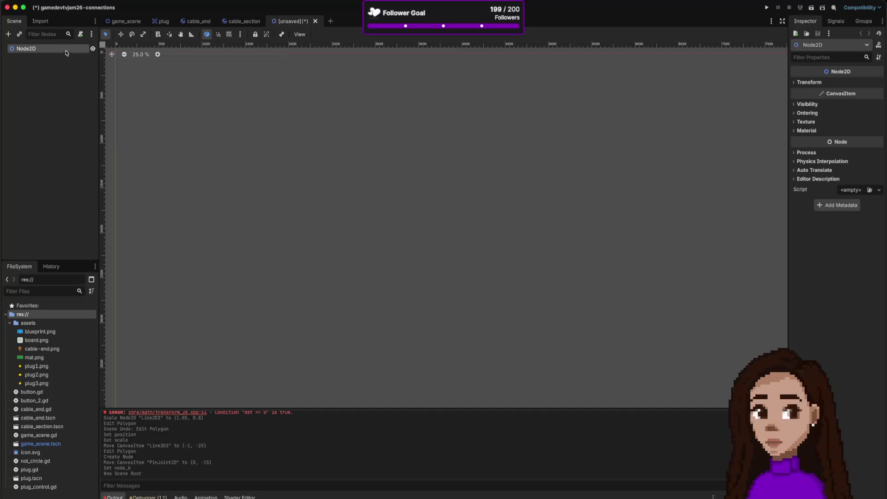
pyautogui.doubleClick(31, 48)
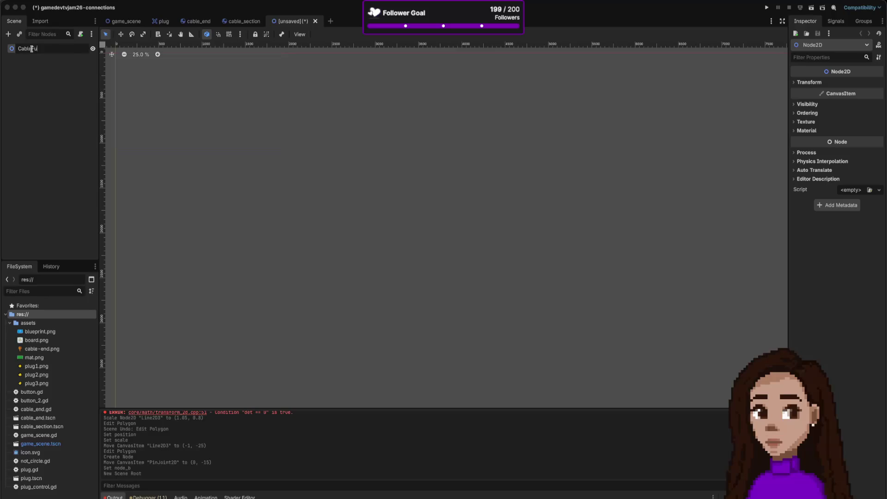
pyautogui.write('ll')
pyautogui.press('Return')
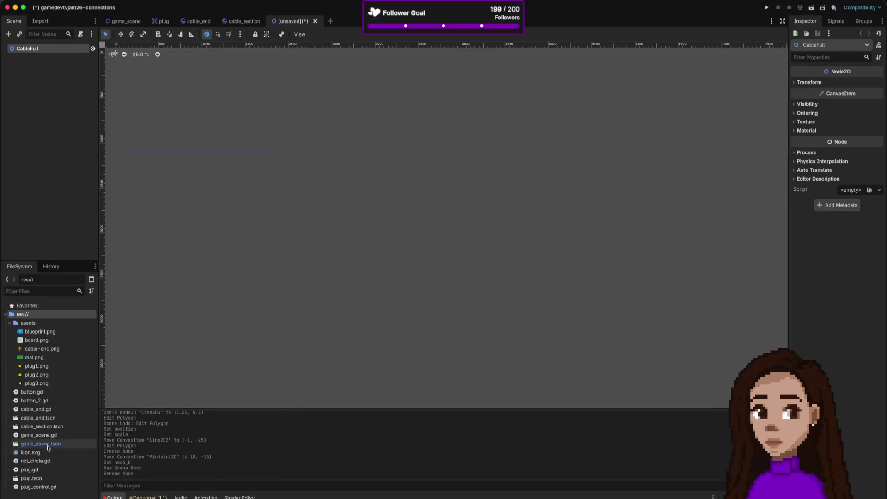
# Step: Instance cable_end.tscn and two cable_section.tscn copies under CableFull
pyautogui.moveTo(41, 418); pyautogui.dragTo(37, 172)
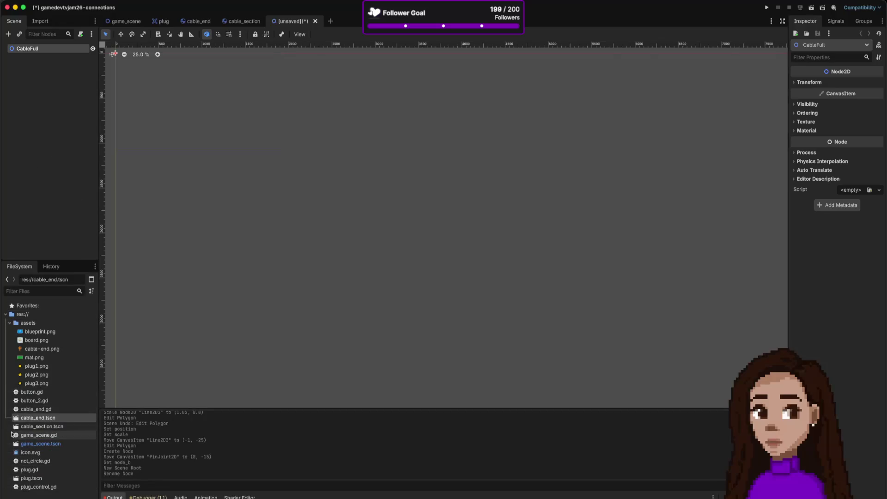
pyautogui.moveTo(22, 420)
pyautogui.mouseDown()
pyautogui.moveTo(43, 135)
pyautogui.moveTo(21, 50)
pyautogui.mouseUp()
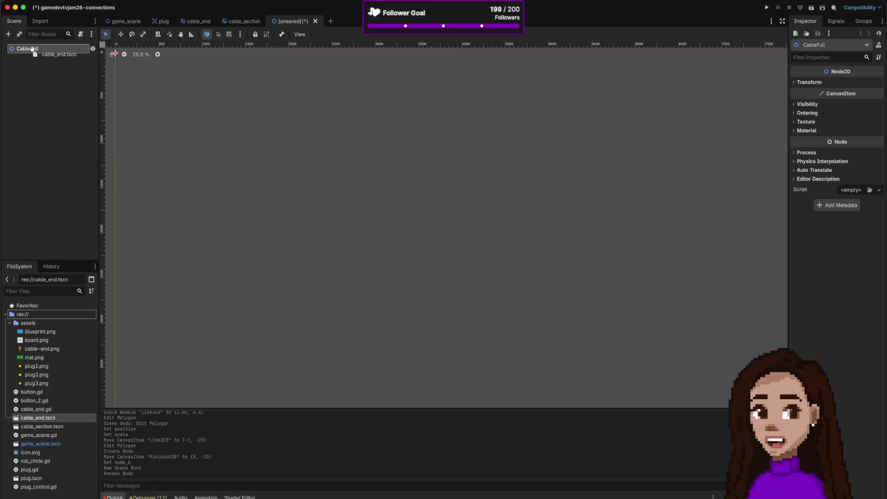
pyautogui.moveTo(37, 427)
pyautogui.mouseDown()
pyautogui.moveTo(29, 147)
pyautogui.moveTo(36, 63)
pyautogui.mouseUp()
pyautogui.moveTo(15, 429)
pyautogui.mouseDown()
pyautogui.moveTo(12, 113)
pyautogui.moveTo(20, 57)
pyautogui.moveTo(26, 234)
pyautogui.moveTo(27, 61)
pyautogui.mouseUp()
pyautogui.moveTo(31, 427); pyautogui.dragTo(21, 49)
# Step: Move CableSection2 to (-2, 49) and CableSection to (-2, 79) below the cable end
pyautogui.moveTo(179, 88); pyautogui.dragTo(319, 210)
pyautogui.scroll(9, 308, 204)
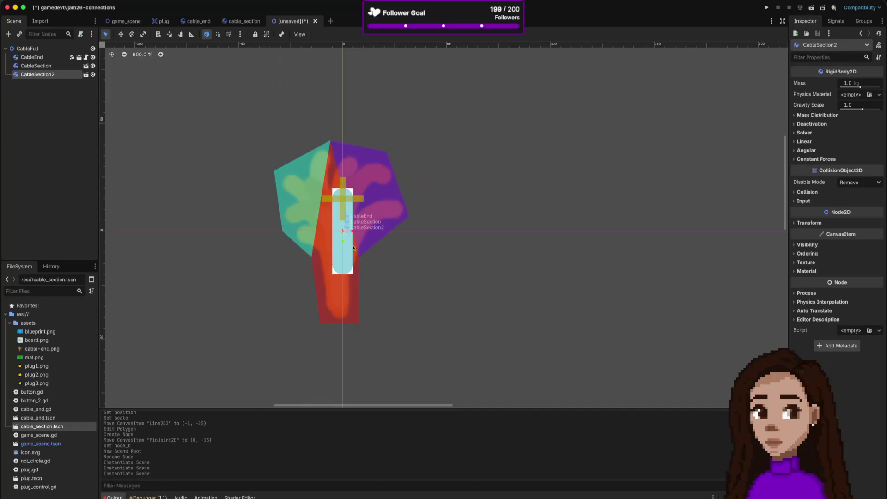
pyautogui.scroll(-1, 355, 251)
pyautogui.press('Up')
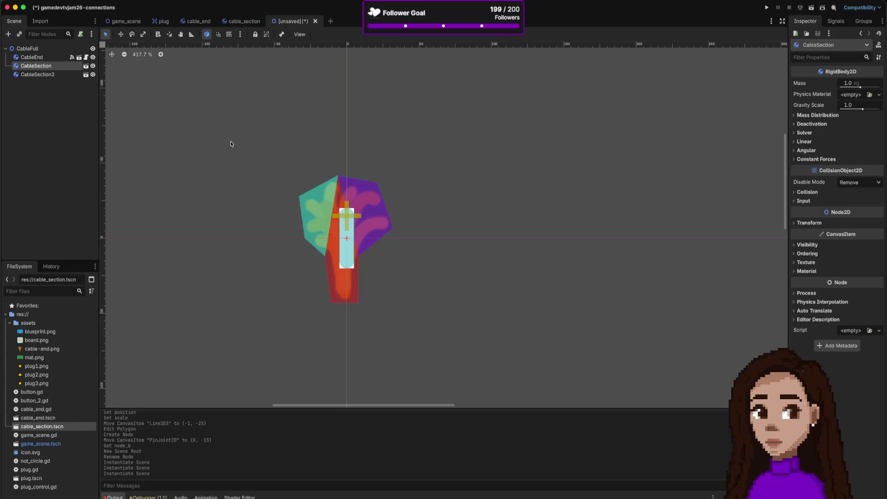
pyautogui.moveTo(350, 233)
pyautogui.mouseDown()
pyautogui.moveTo(347, 321)
pyautogui.moveTo(346, 305)
pyautogui.mouseUp()
pyautogui.moveTo(347, 214); pyautogui.dragTo(346, 328)
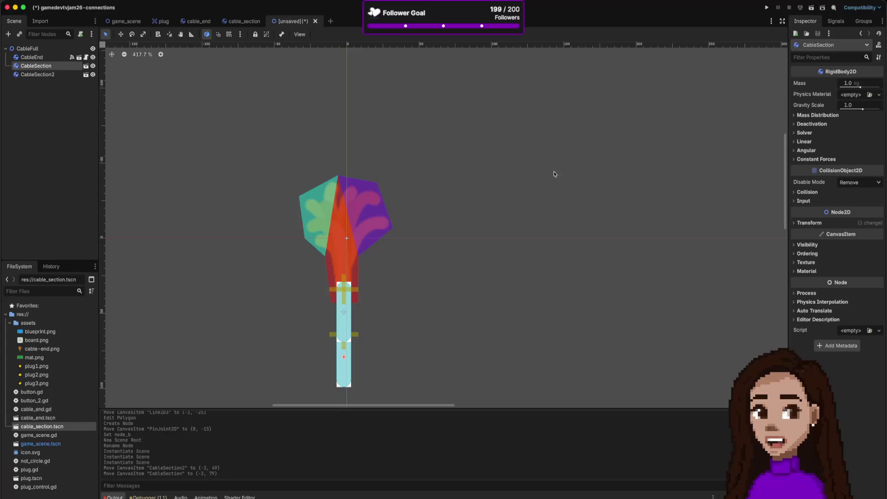
# Step: Attach a new cable_section.gd script to the CableSection root body
pyautogui.click(245, 22)
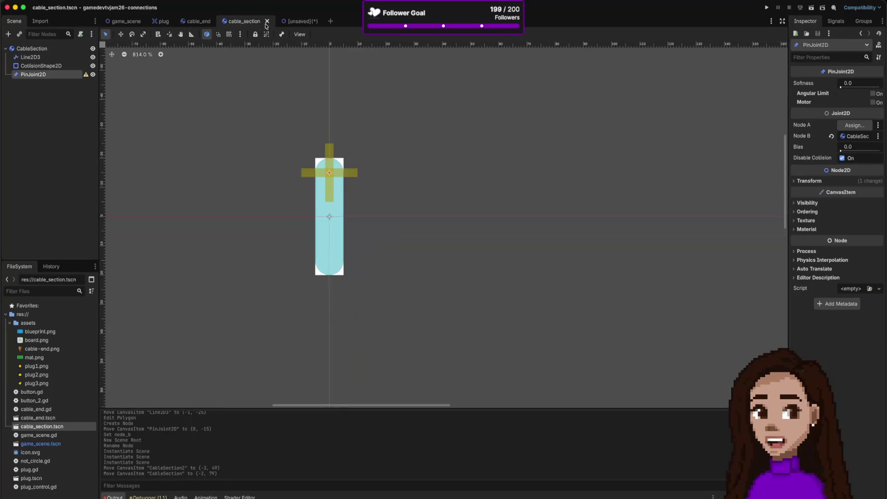
pyautogui.click(61, 51)
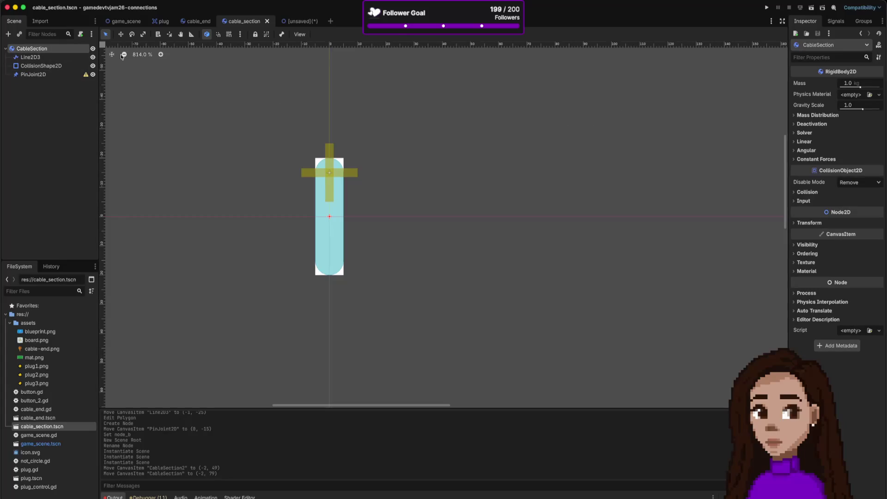
pyautogui.click(80, 34)
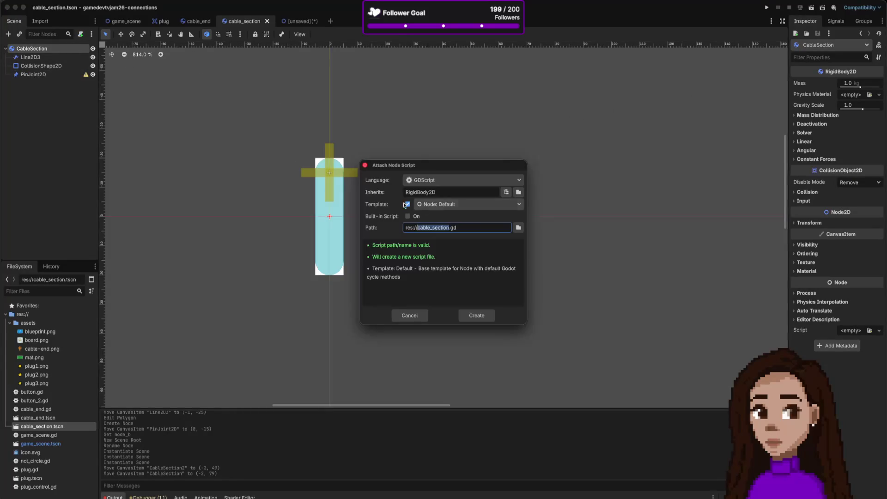
pyautogui.click(466, 314)
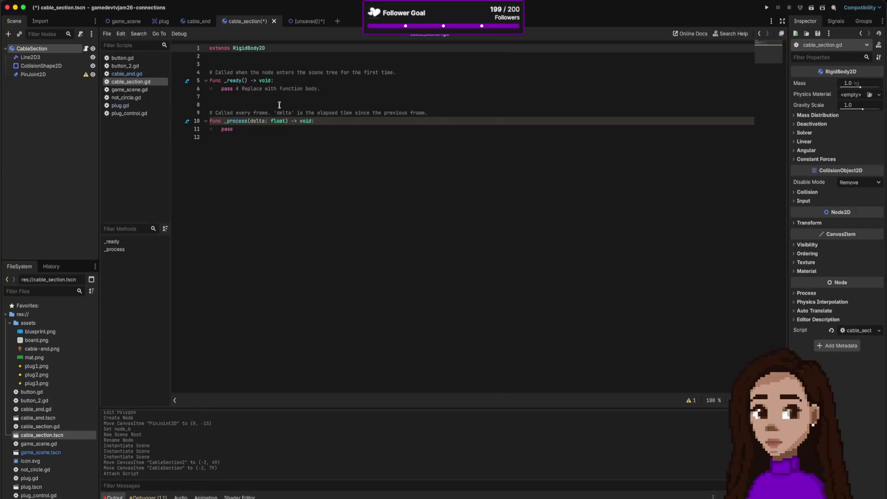
pyautogui.click(247, 62)
pyautogui.click(250, 57)
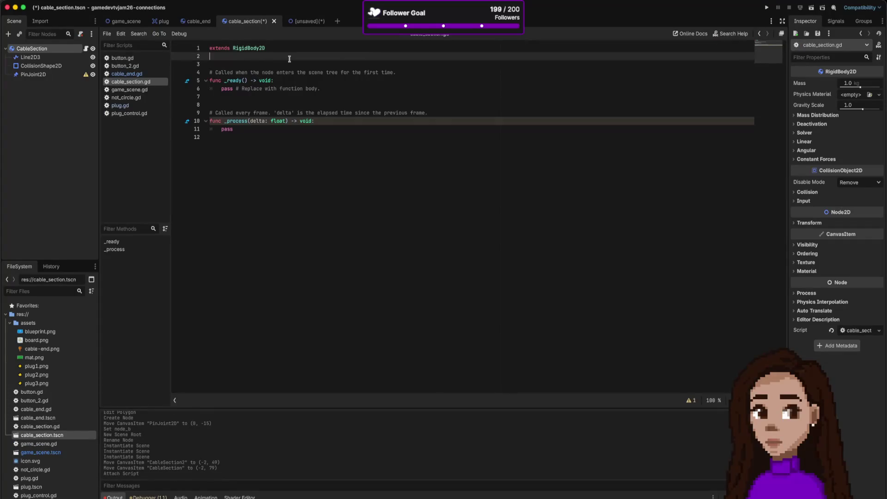
pyautogui.press('Return')
pyautogui.write('@exte')
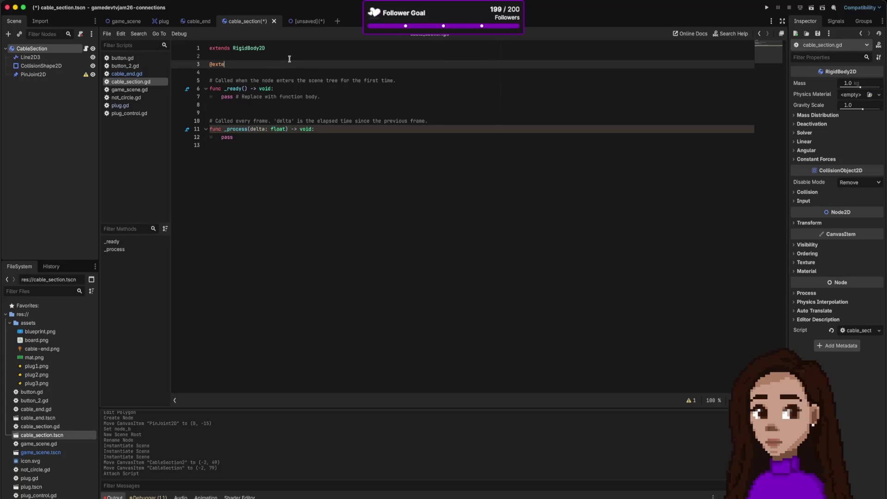
pyautogui.write('rn')
pyautogui.press('BackSpace')
pyautogui.press('BackSpace')
pyautogui.press('BackSpace')
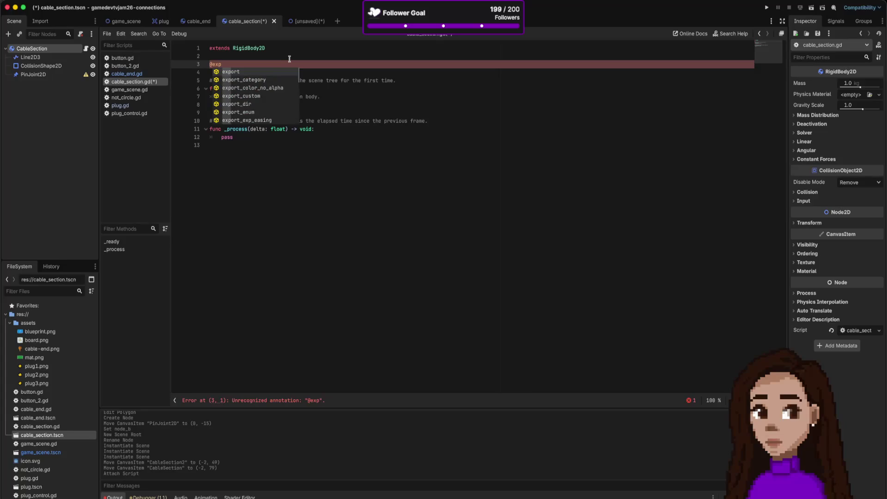
pyautogui.press('Return')
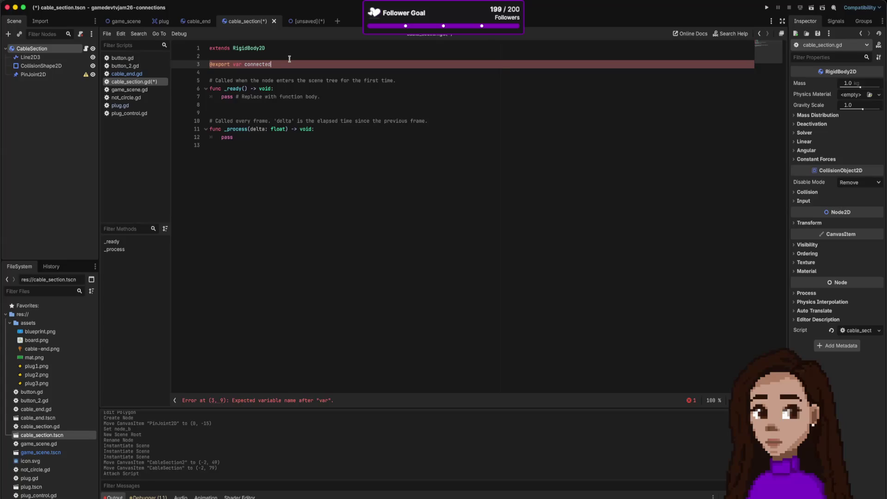
pyautogui.write('ody : ')
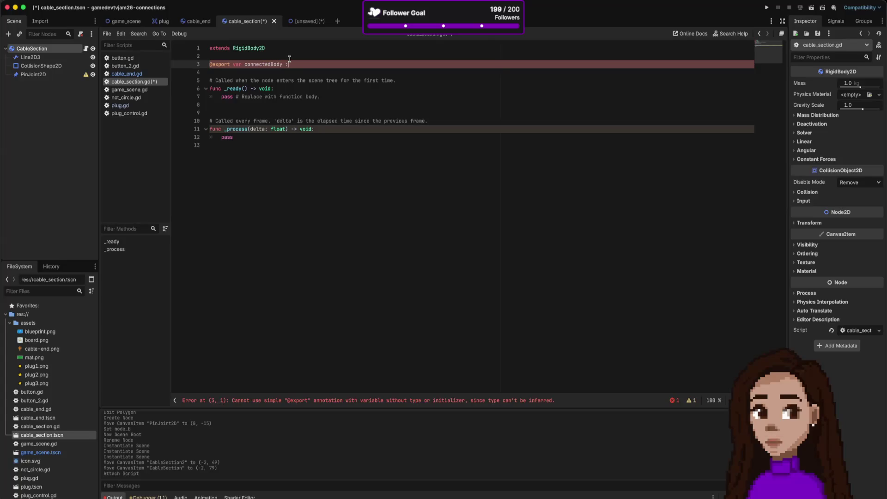
pyautogui.write('Rig')
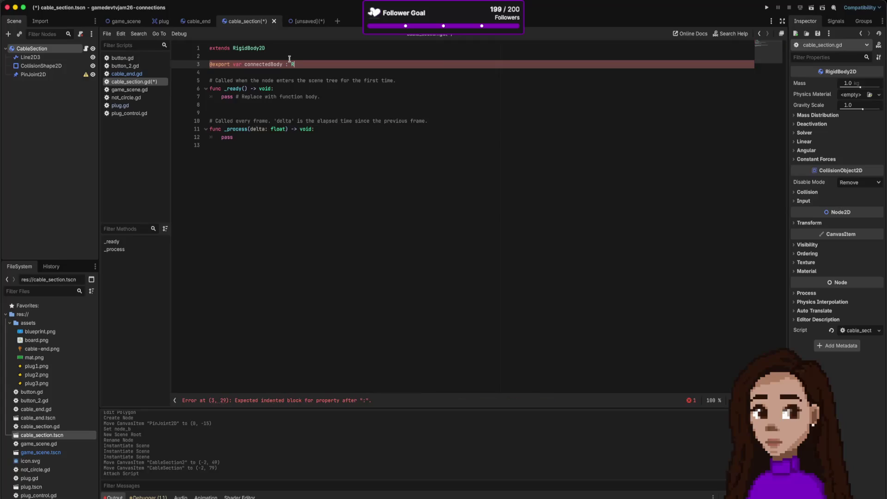
pyautogui.press('Return')
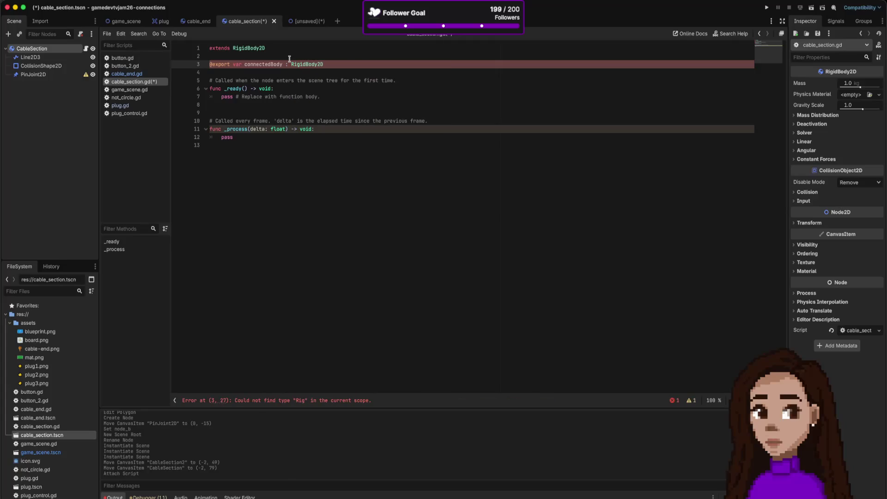
pyautogui.hotkey('ctrl', 's')
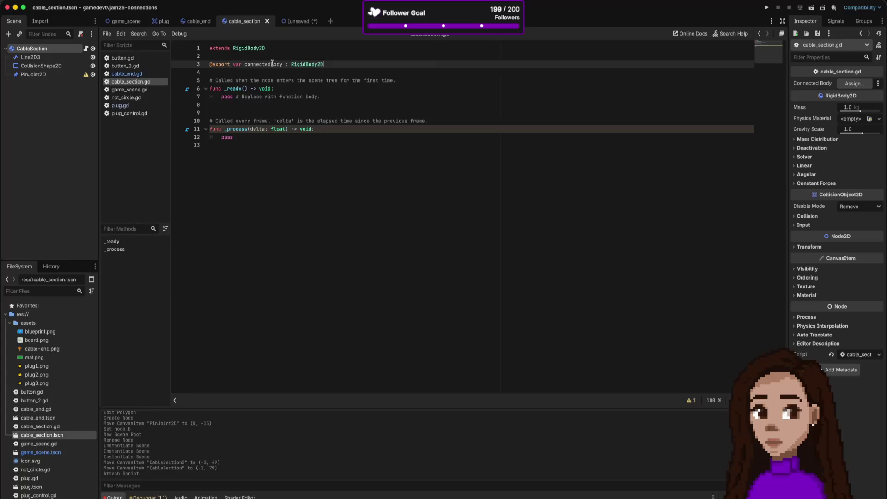
pyautogui.click(56, 74)
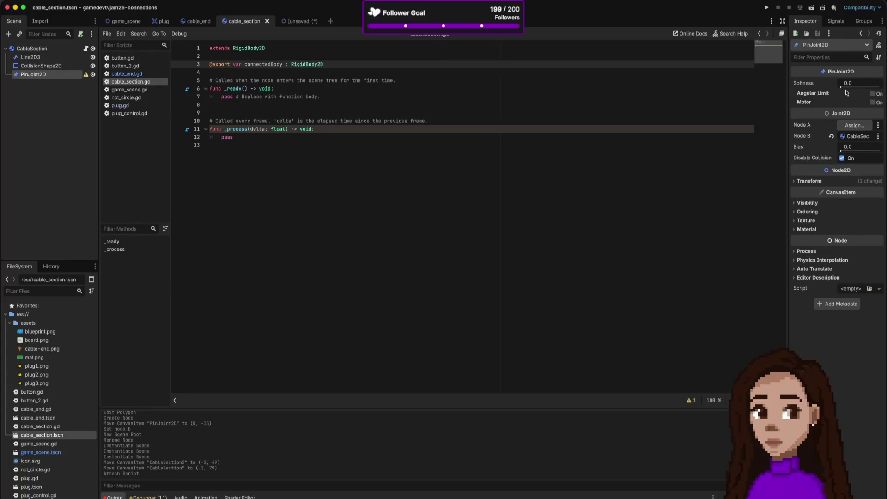
# Step: Open the PinJoint2D's Node A picker and cancel without assigning a body
pyautogui.click(878, 126)
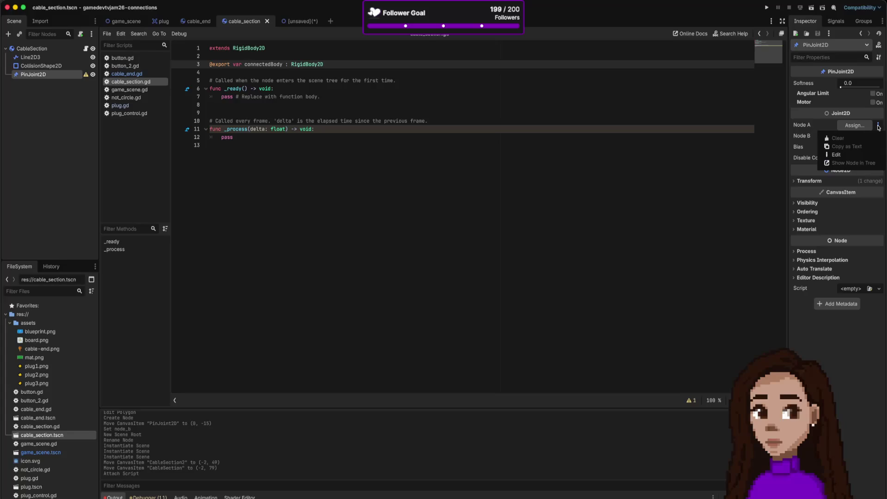
pyautogui.click(855, 125)
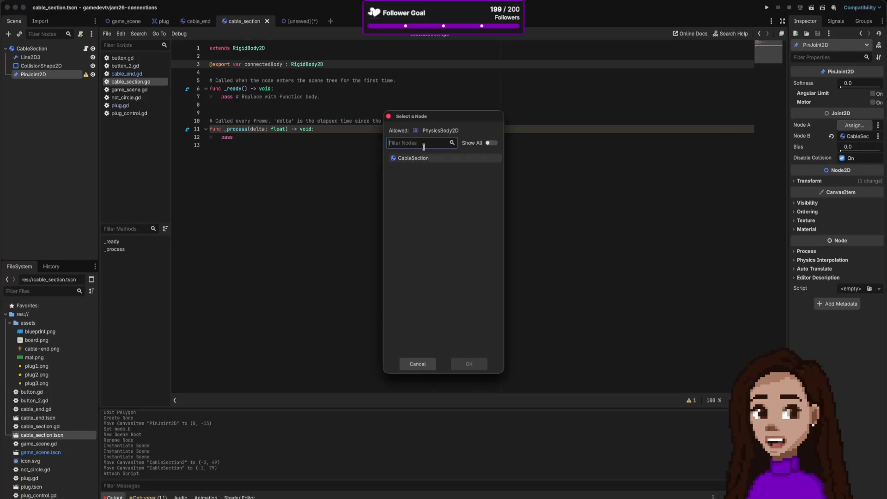
pyautogui.click(418, 364)
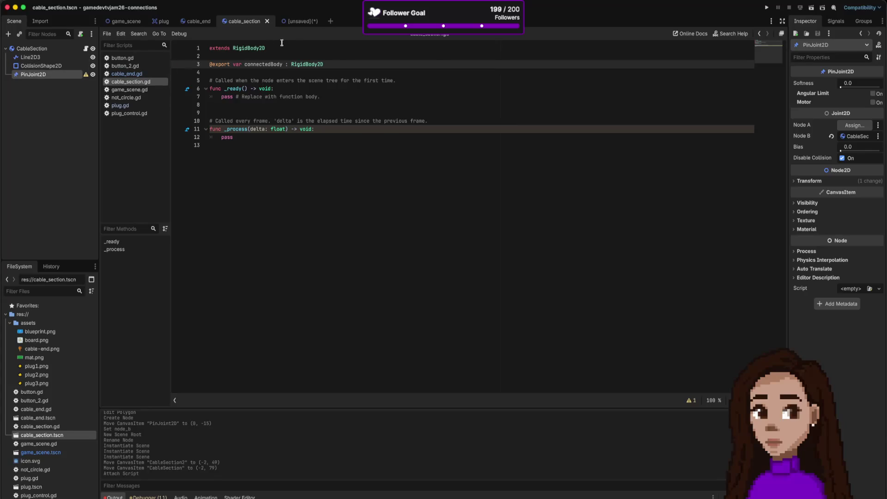
pyautogui.click(69, 49)
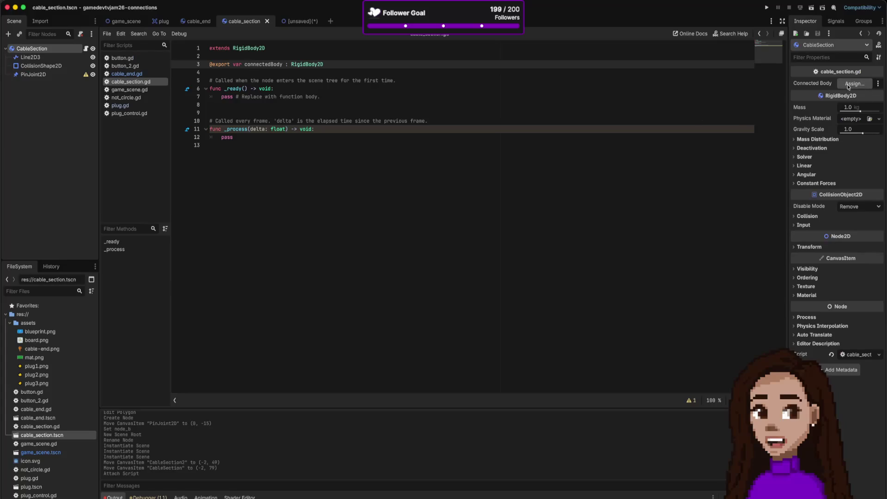
pyautogui.click(54, 75)
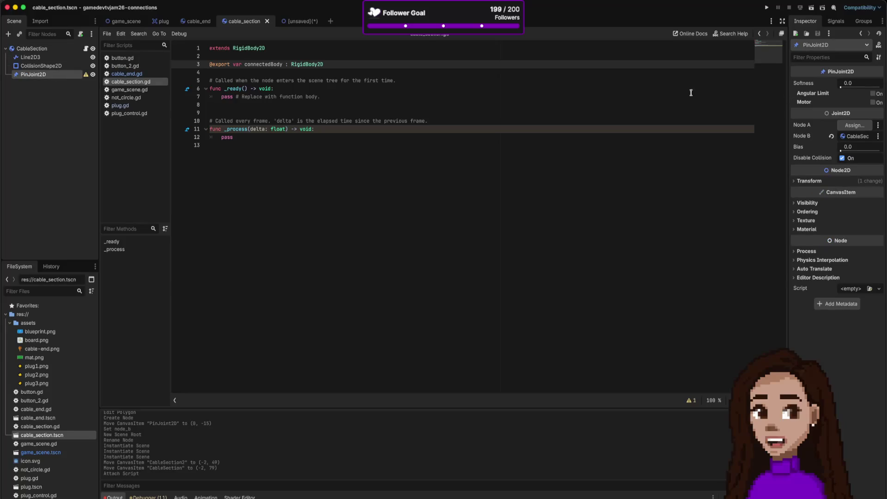
# Step: Add a blank line inside _ready() in the cable_section script
pyautogui.click(131, 82)
pyautogui.click(328, 88)
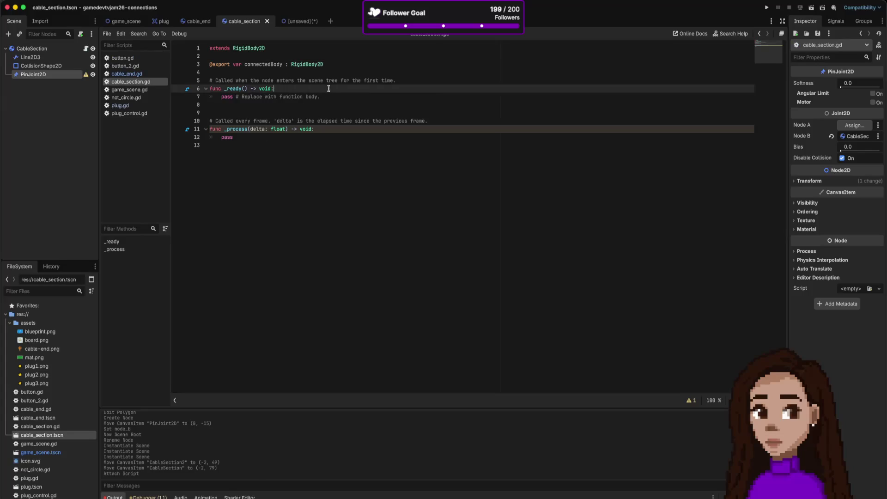
pyautogui.press('Return')
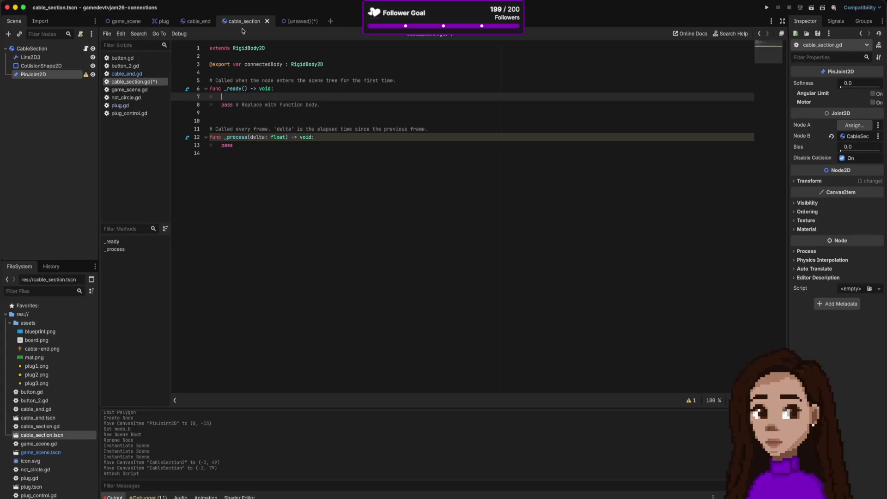
pyautogui.click(298, 21)
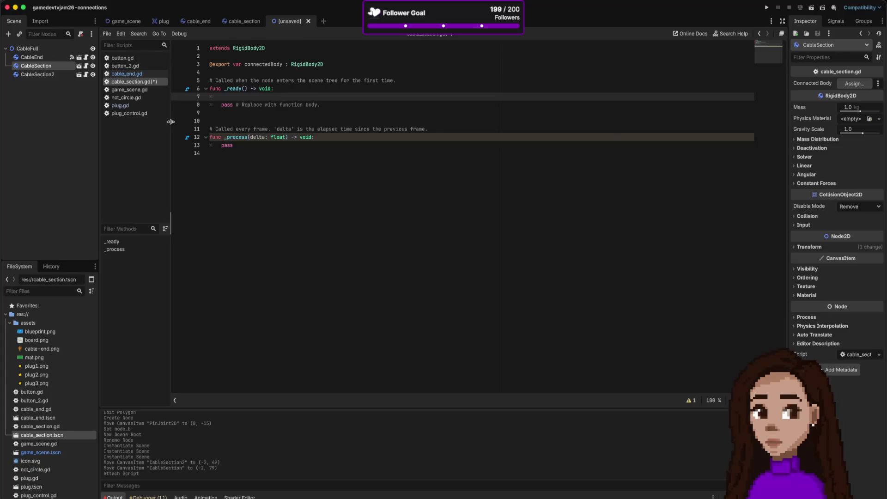
# Step: Save the unsaved cable scene as cable_full.tscn and show it in 2D
pyautogui.hotkey('ctrl', 's')
pyautogui.press('Return')
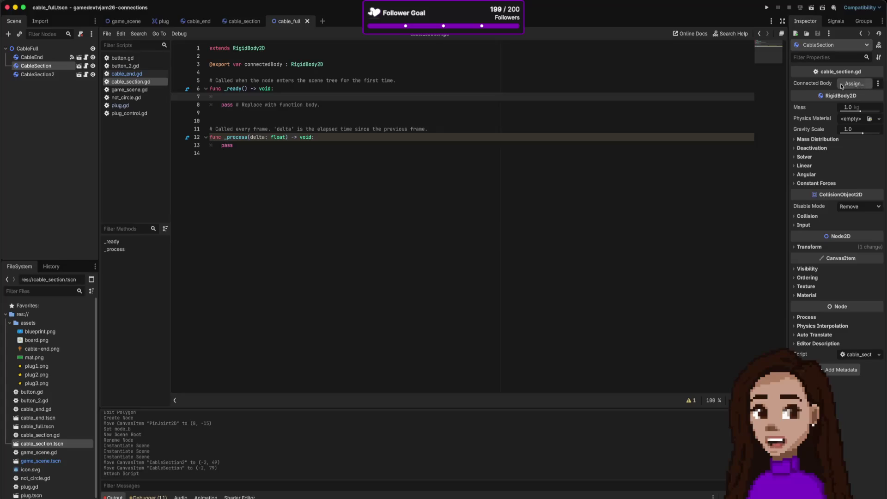
pyautogui.click(399, 7)
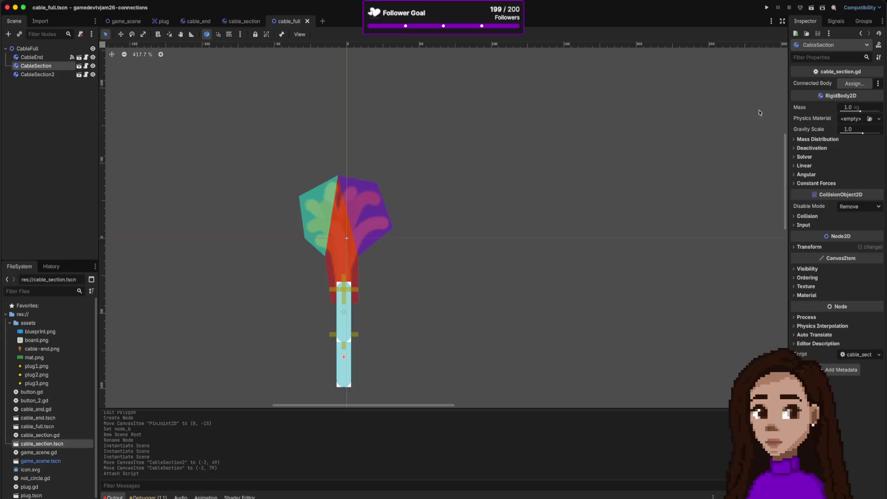
# Step: Set CableSection's Connected Body to CableEnd and CableSection2's to CableSection, then save
pyautogui.click(855, 84)
pyautogui.doubleClick(418, 167)
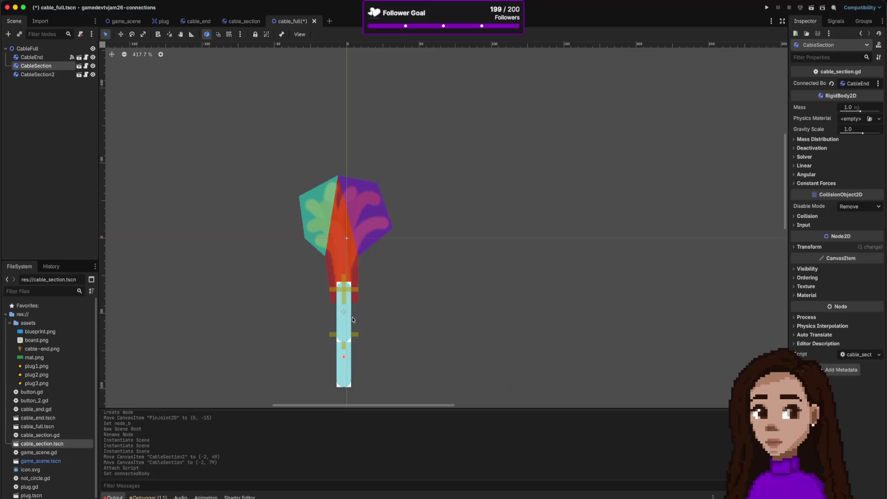
pyautogui.click(37, 75)
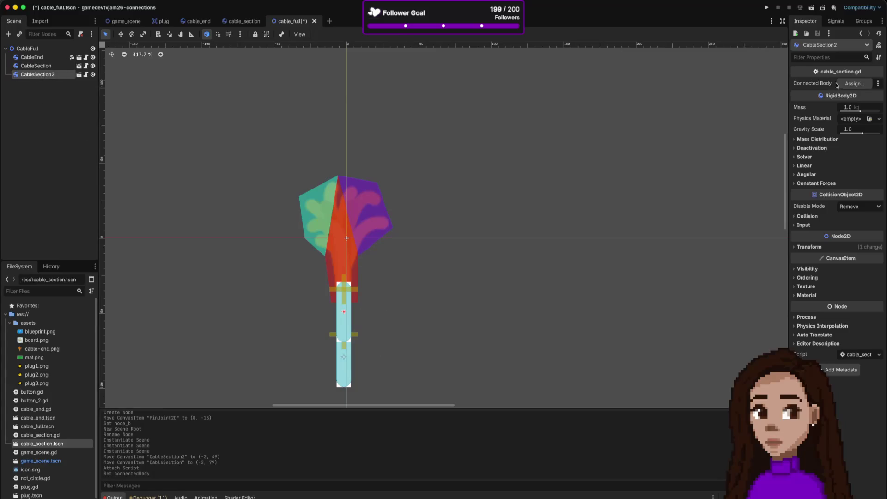
pyautogui.click(855, 84)
pyautogui.click(426, 176)
pyautogui.doubleClick(426, 176)
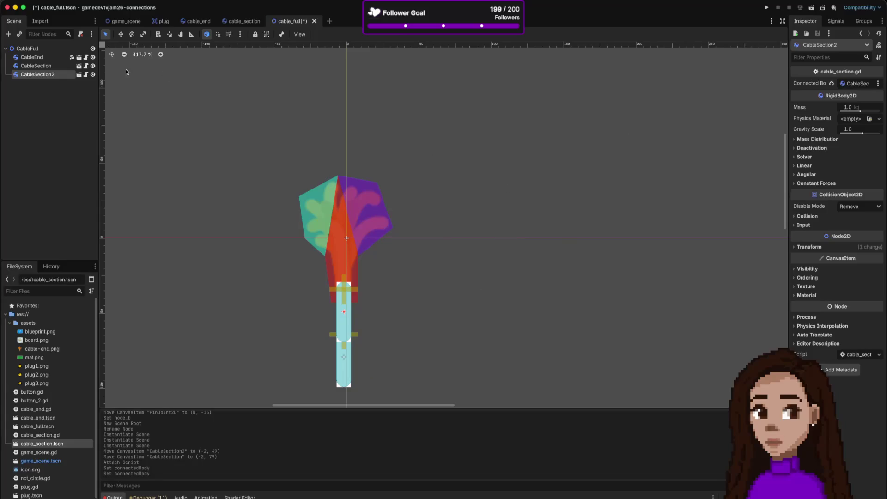
pyautogui.hotkey('ctrl', 's')
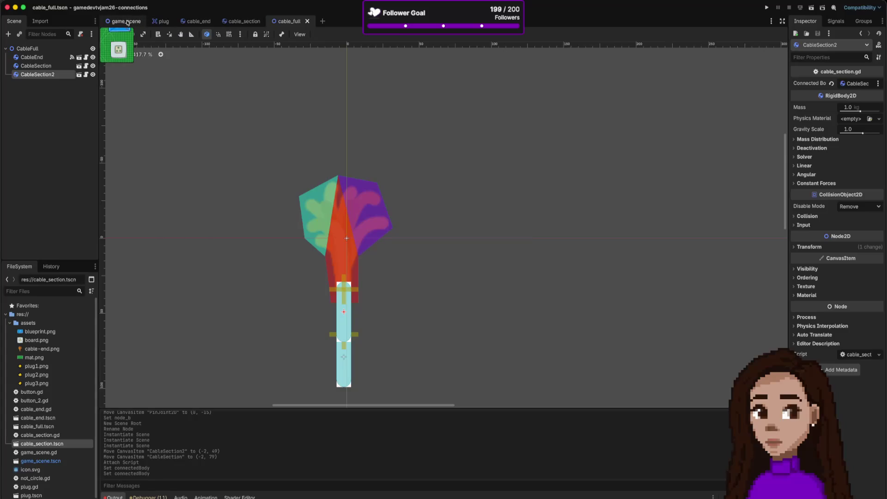
pyautogui.click(127, 23)
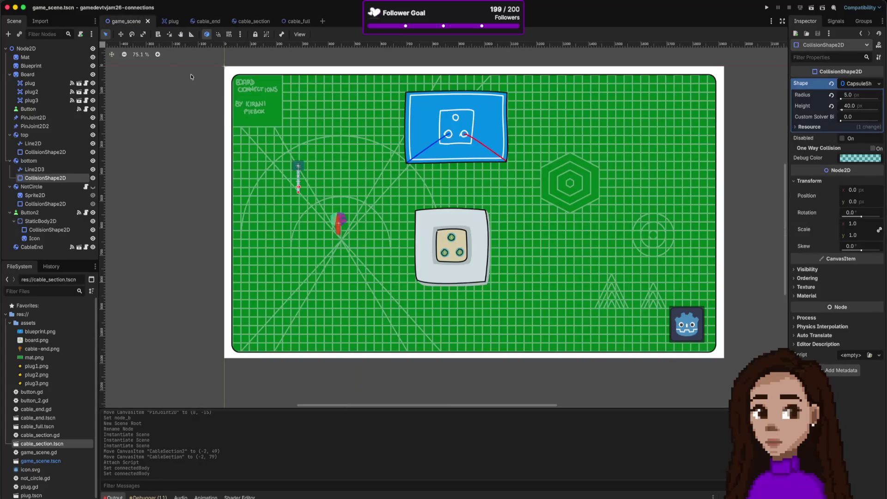
# Step: Drop a CableFull instance onto the game board, then return to cable_section and select CableSection
pyautogui.click(37, 428)
pyautogui.moveTo(38, 428)
pyautogui.mouseDown()
pyautogui.moveTo(294, 280)
pyautogui.moveTo(298, 266)
pyautogui.mouseUp()
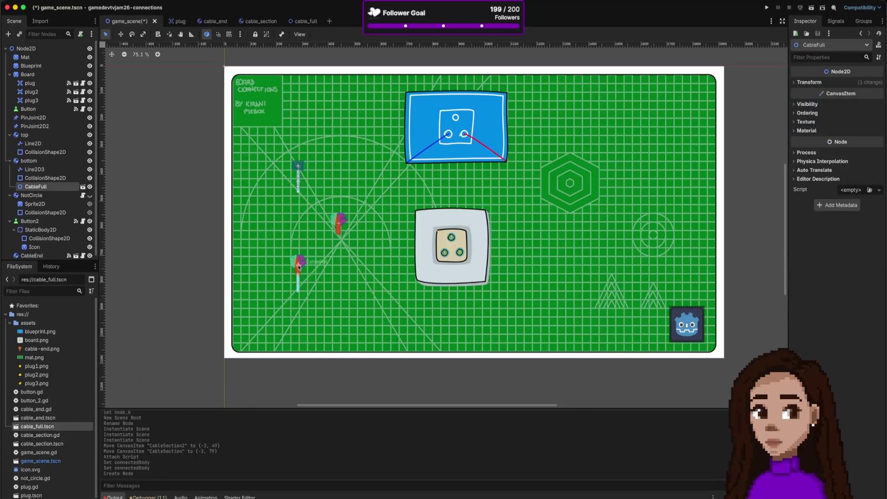
pyautogui.click(217, 22)
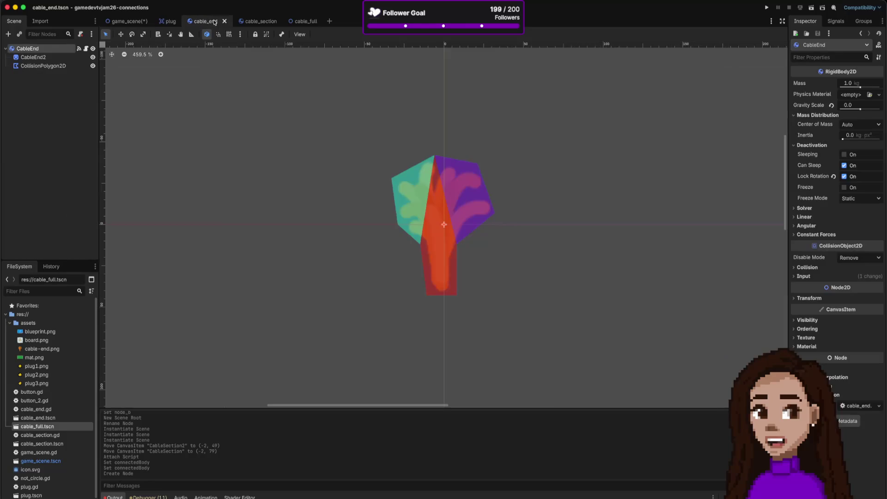
pyautogui.click(259, 21)
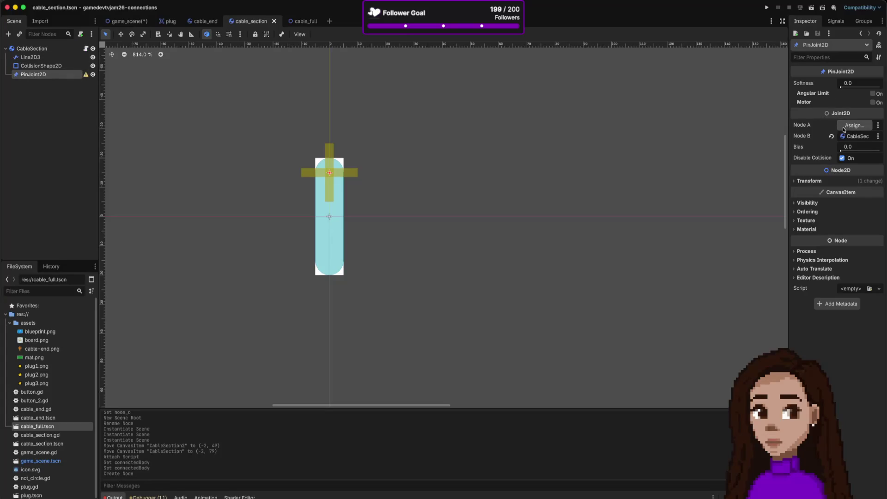
pyautogui.click(42, 48)
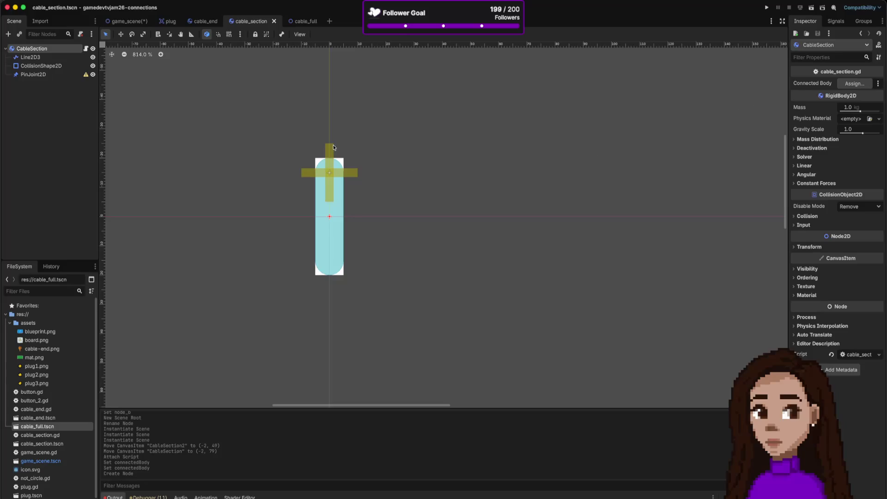
# Step: Search for 'godot set child property' and open the Reddit thread about child node properties
pyautogui.press('super+Tab')
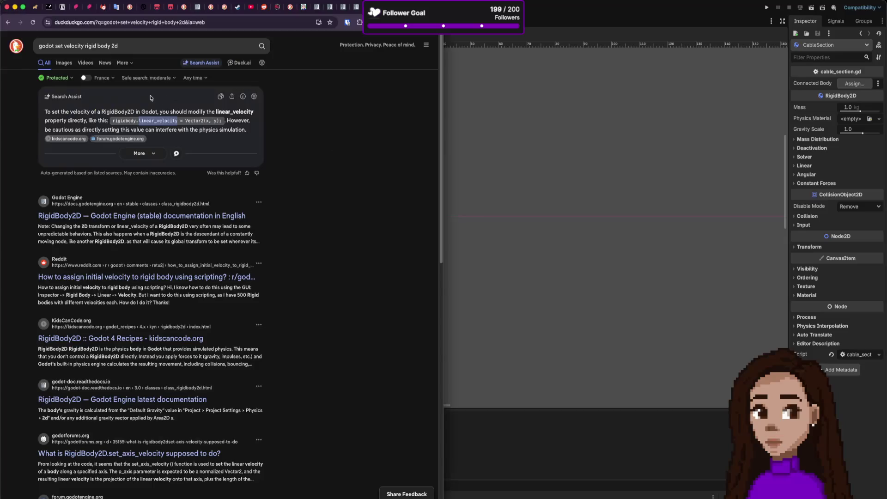
pyautogui.moveTo(56, 46); pyautogui.dragTo(118, 46)
pyautogui.press('BackSpace')
pyautogui.write('set ')
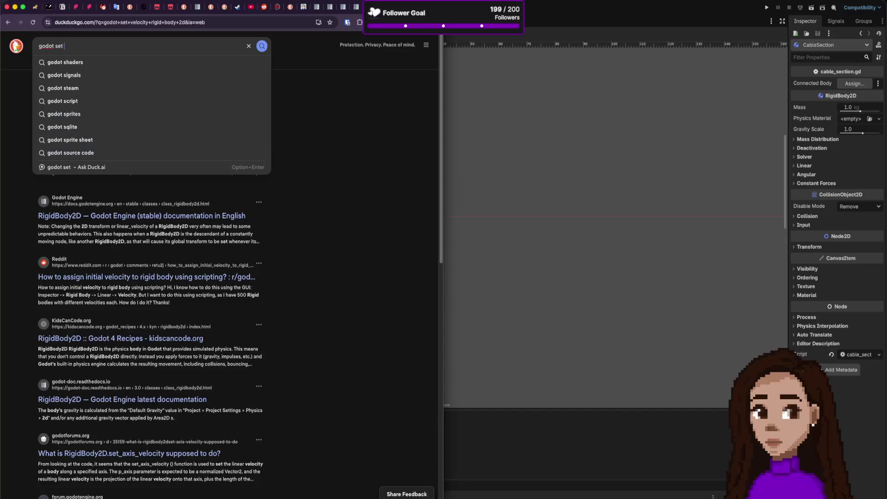
pyautogui.write('child')
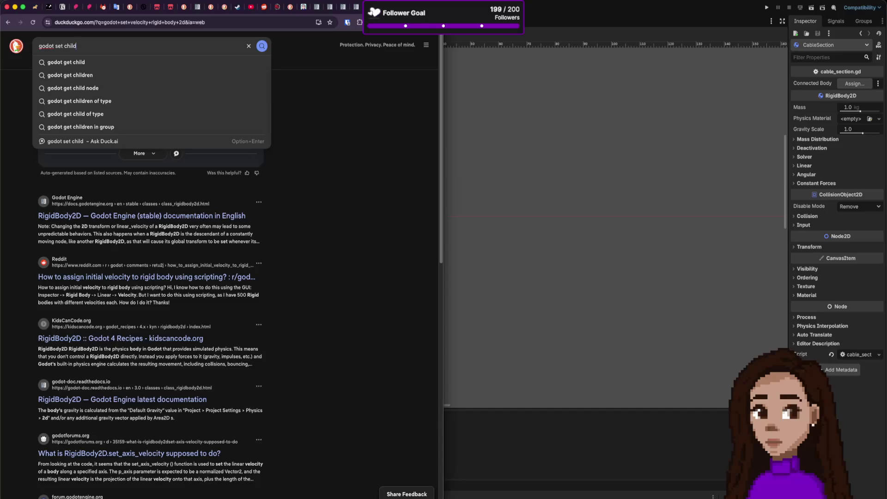
pyautogui.write(' pr')
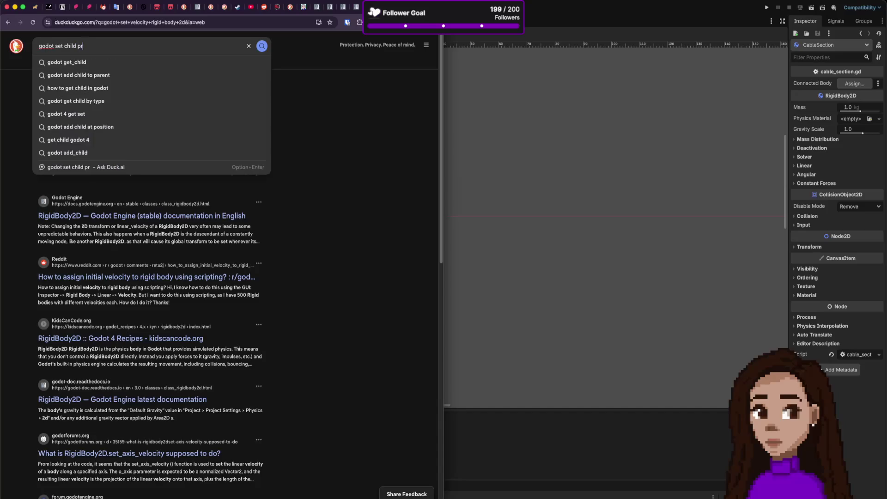
pyautogui.write('operty')
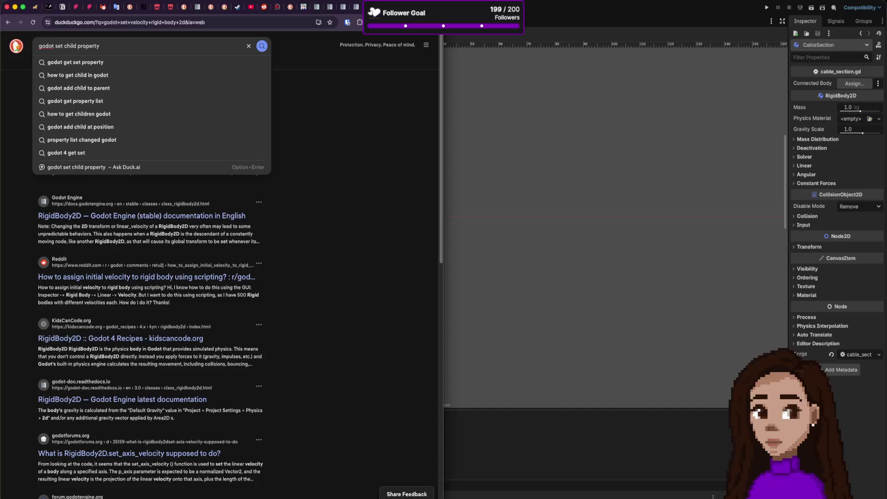
pyautogui.press('Return')
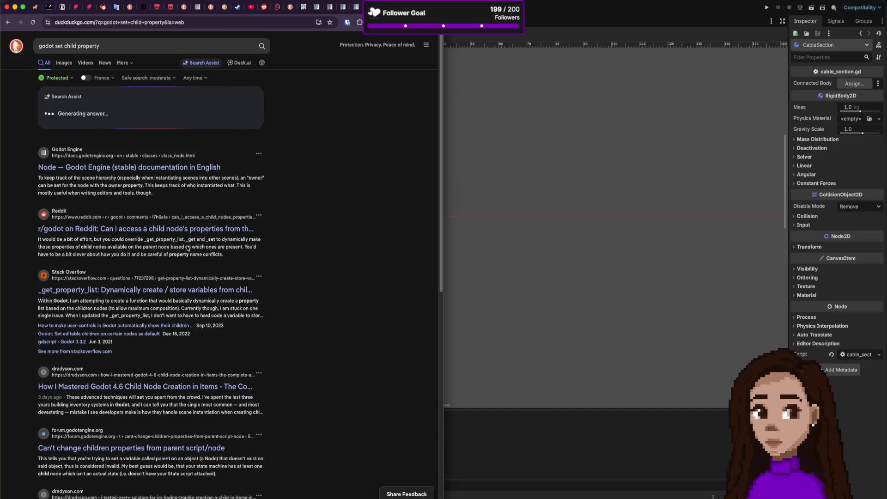
pyautogui.click(188, 233)
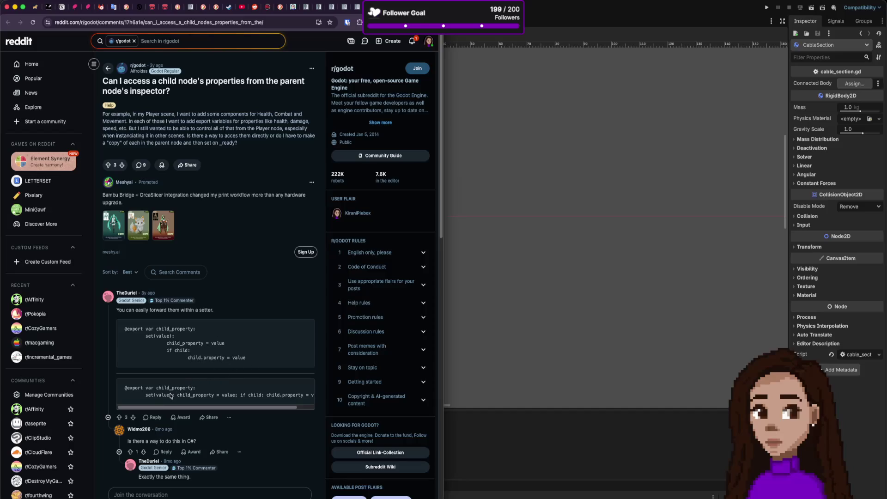
# Step: Scroll the Reddit thread and copy the first child_property setter code example, then return to Godot
pyautogui.scroll(-1, 172, 397)
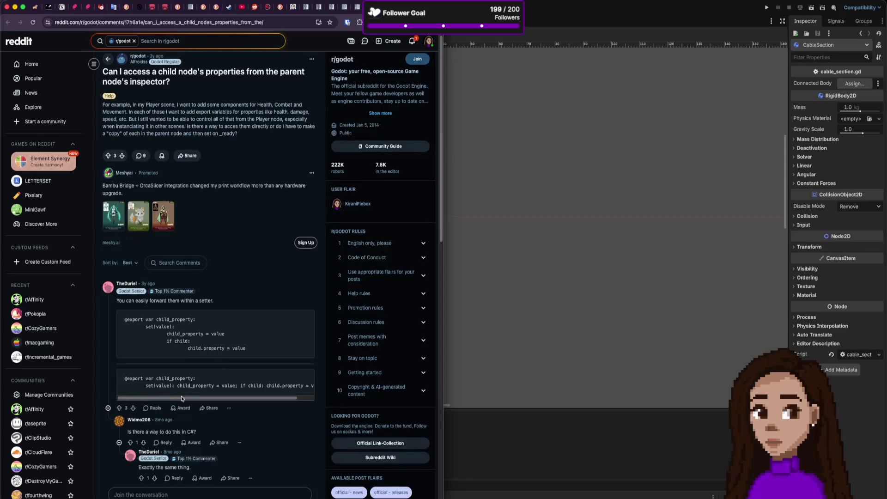
pyautogui.scroll(-2, 181, 398)
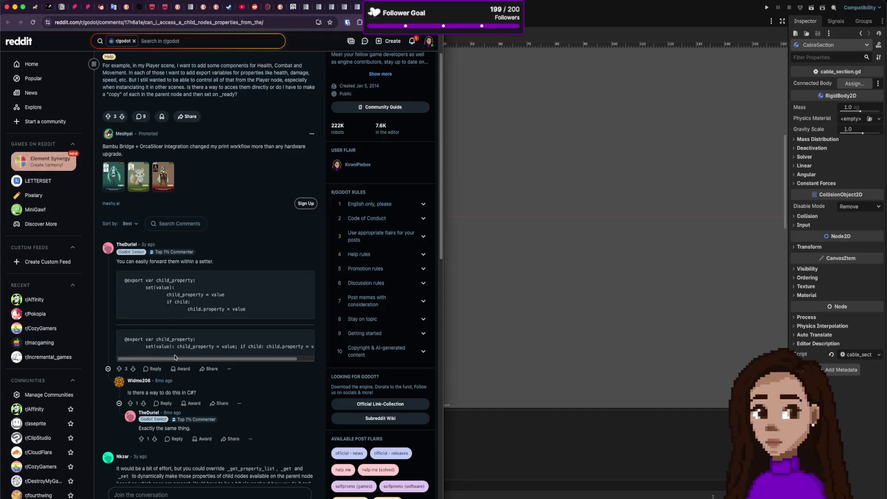
pyautogui.moveTo(177, 359)
pyautogui.mouseDown()
pyautogui.moveTo(194, 360)
pyautogui.moveTo(134, 354)
pyautogui.mouseUp()
pyautogui.scroll(-3, 162, 358)
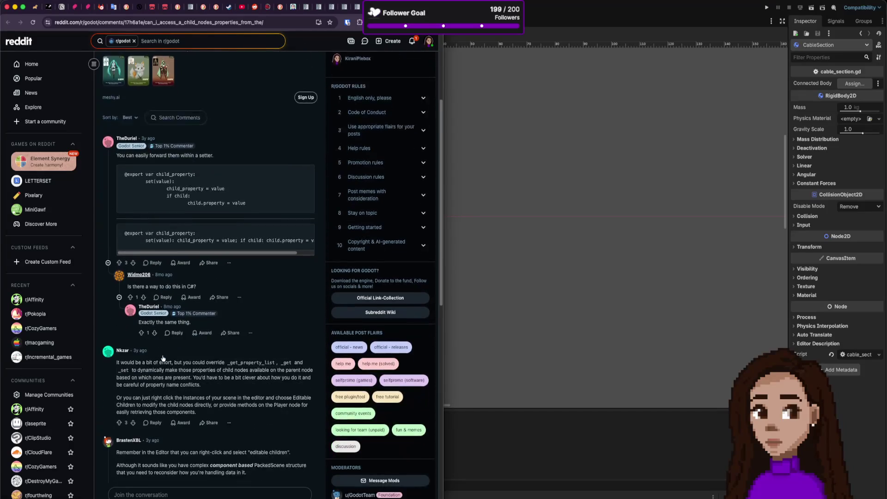
pyautogui.scroll(-1, 162, 356)
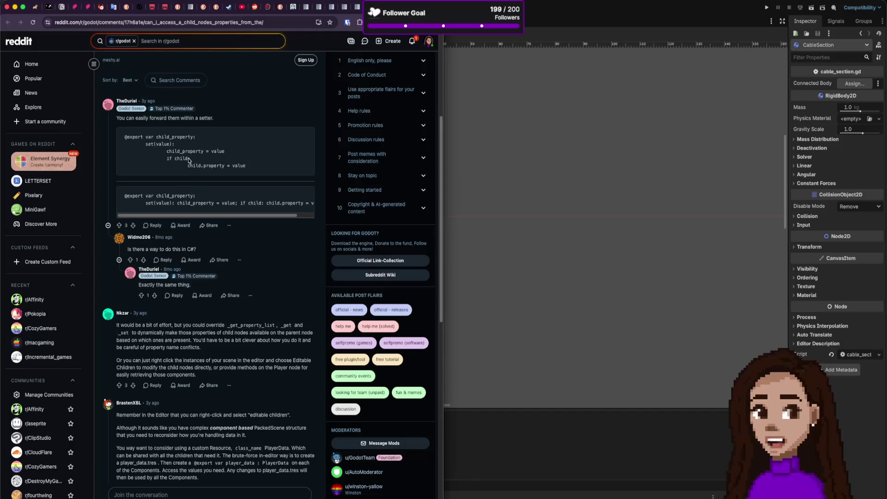
pyautogui.moveTo(246, 166)
pyautogui.mouseDown()
pyautogui.moveTo(123, 151)
pyautogui.moveTo(113, 118)
pyautogui.moveTo(116, 139)
pyautogui.mouseUp()
pyautogui.click(140, 196)
pyautogui.moveTo(245, 168); pyautogui.dragTo(126, 136)
pyautogui.press('super+c')
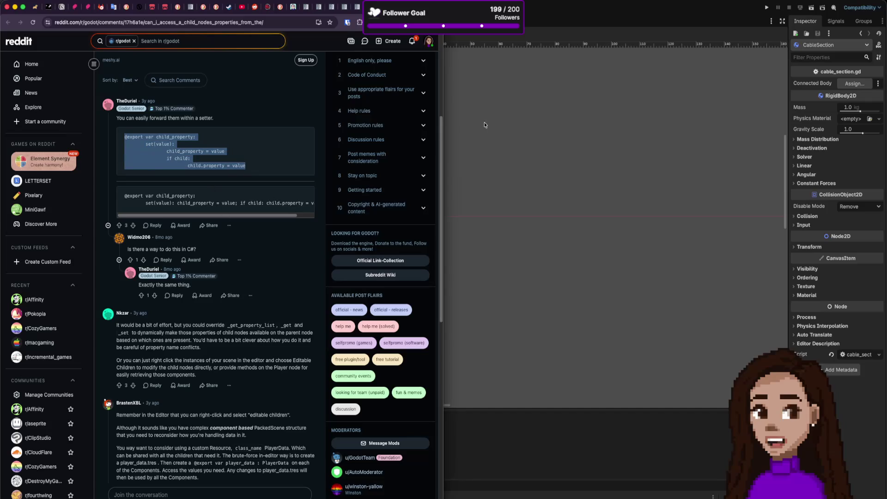
pyautogui.click(484, 125)
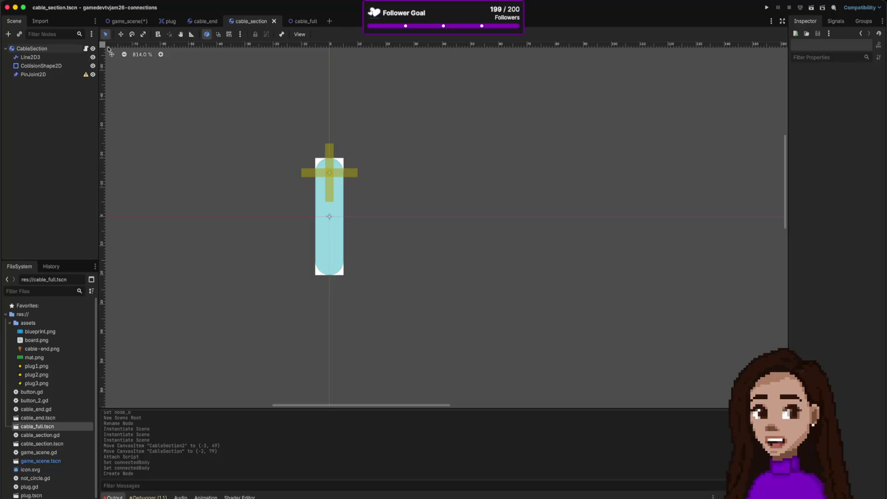
# Step: Paste the setter at the end of cable_section.gd and type its exported variable as RigidBody2D
pyautogui.click(86, 49)
pyautogui.click(233, 171)
pyautogui.press('Return')
pyautogui.press('super+v')
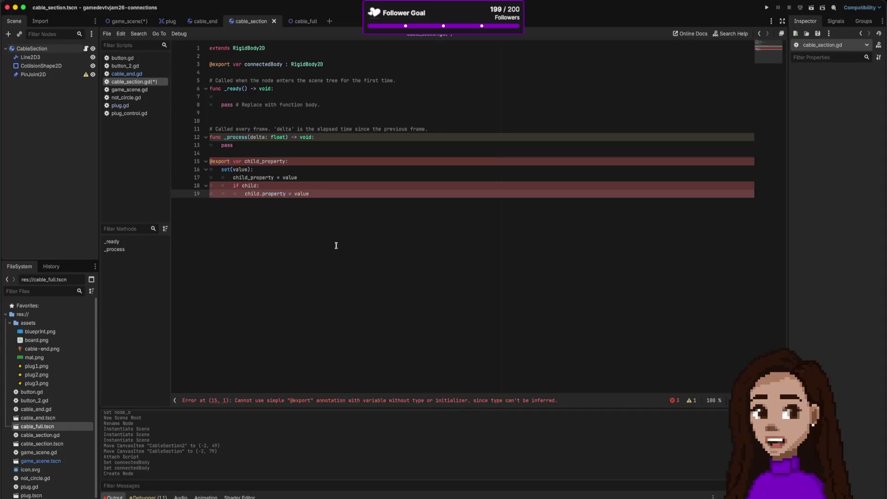
pyautogui.click(292, 160)
pyautogui.write('Rig')
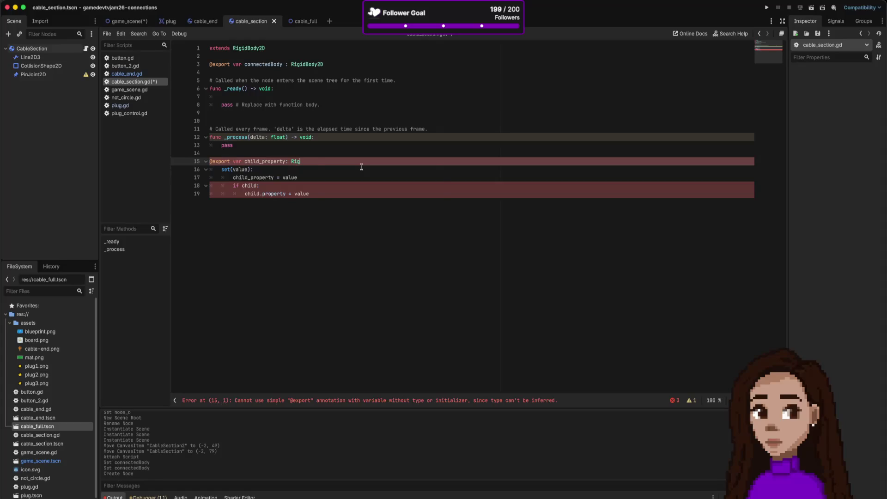
pyautogui.write('id')
pyautogui.press('Return')
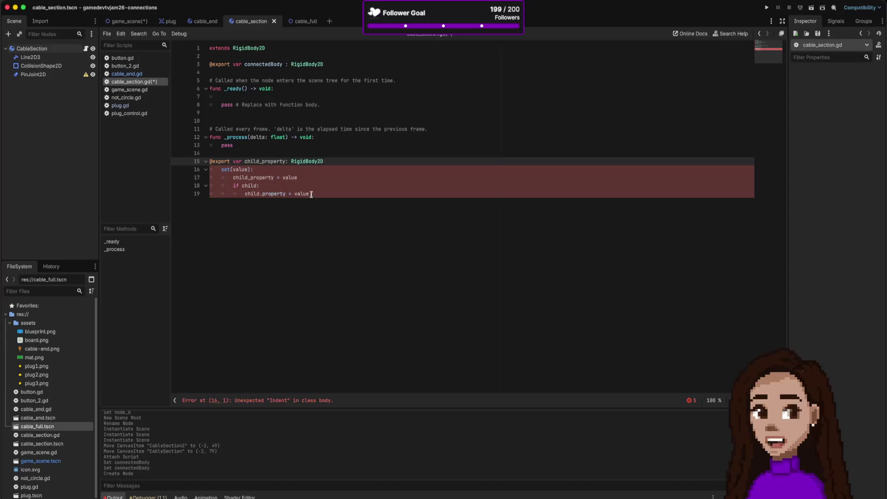
pyautogui.press('super+Tab')
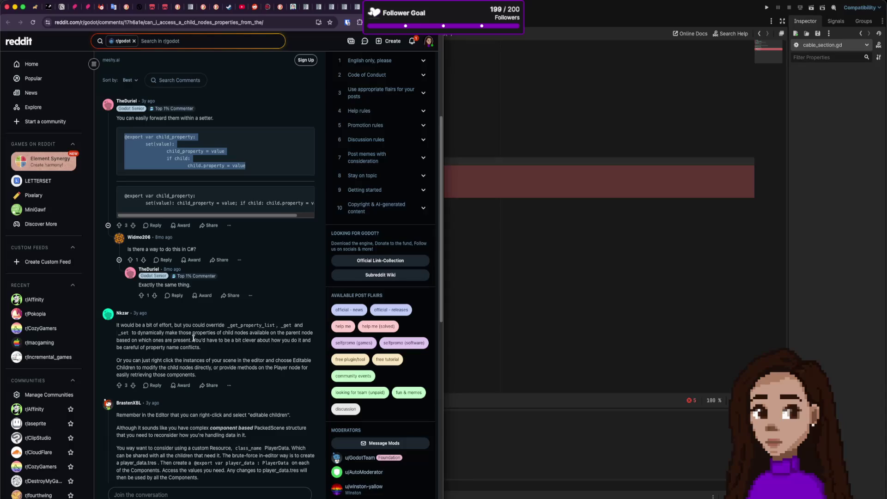
# Step: Read the replies about editable children, then back in Godot select the pasted setter block
pyautogui.scroll(-5, 195, 340)
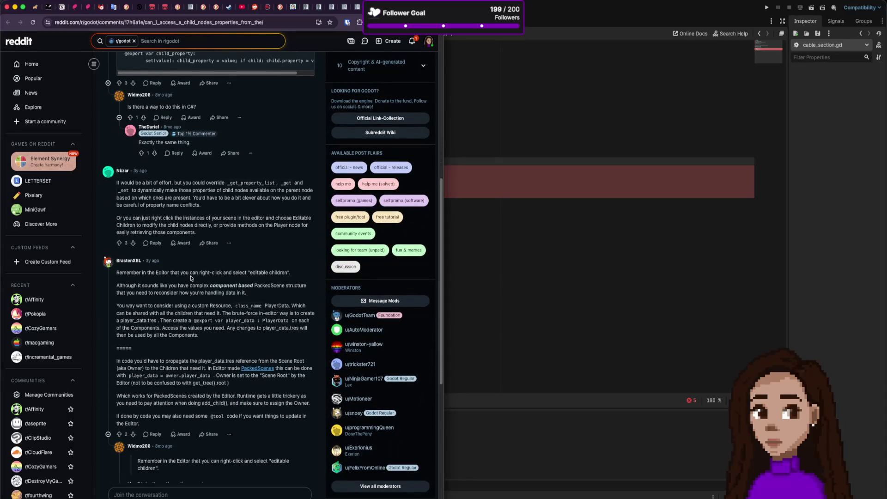
pyautogui.moveTo(283, 273); pyautogui.dragTo(250, 273)
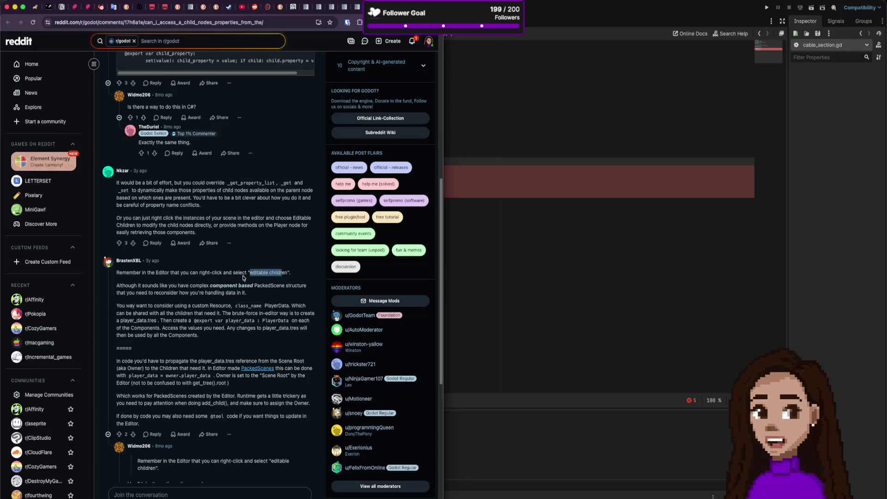
pyautogui.scroll(1, 176, 233)
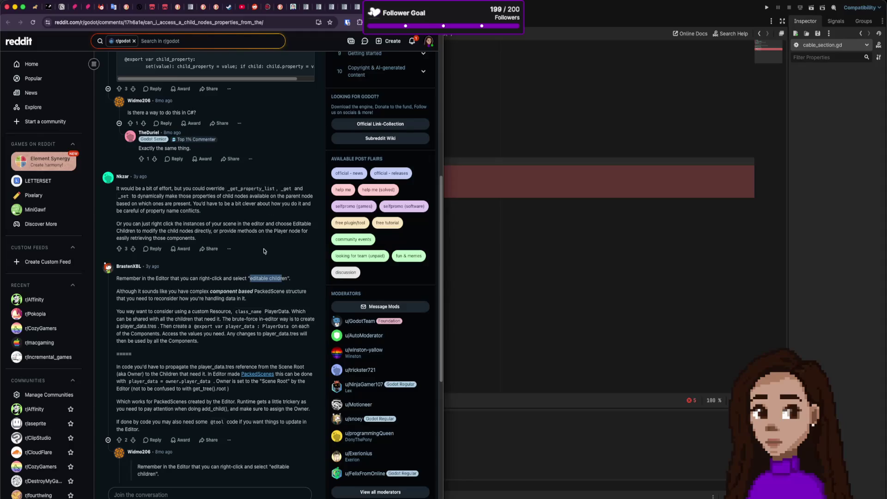
pyautogui.scroll(-5, 240, 266)
pyautogui.scroll(-7, 240, 265)
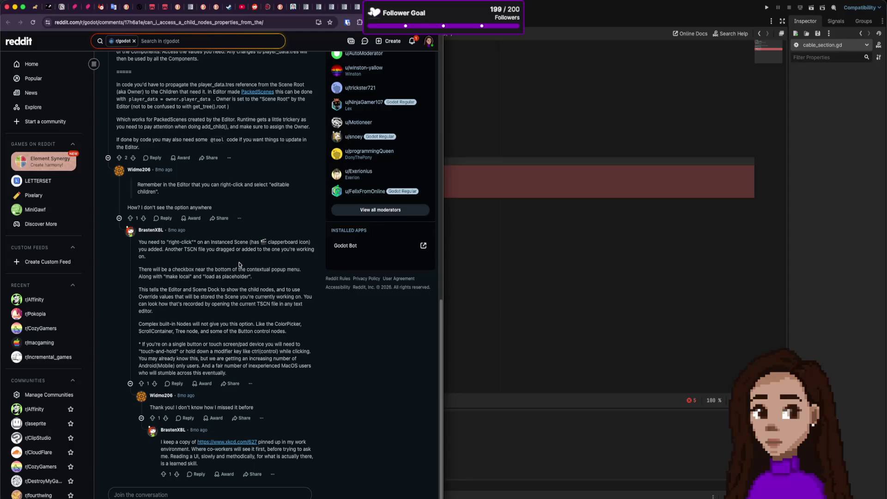
pyautogui.scroll(15, 240, 265)
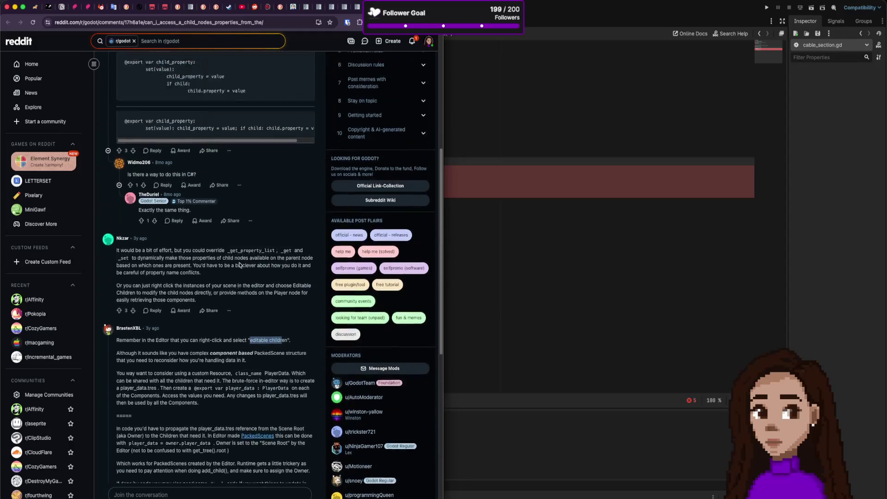
pyautogui.scroll(3, 237, 261)
pyautogui.scroll(3, 219, 253)
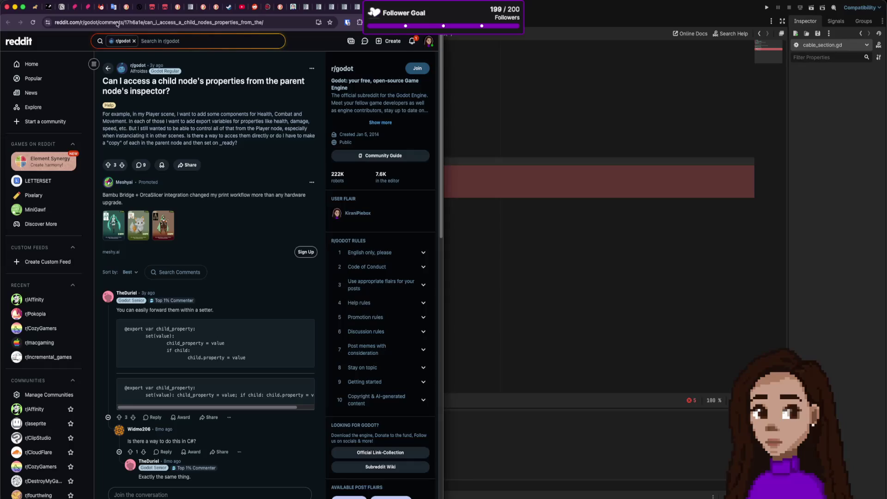
pyautogui.scroll(-5, 187, 246)
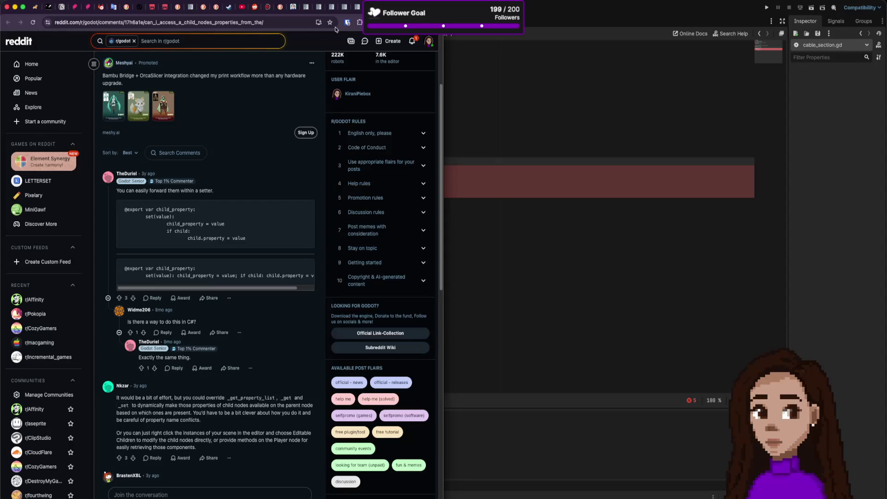
pyautogui.click(592, 136)
pyautogui.moveTo(336, 194); pyautogui.dragTo(194, 156)
# Step: Delete the pasted setter block, then try a get_child() call on line 7 and remove it
pyautogui.press('BackSpace')
pyautogui.press('Up')
pyautogui.press('Up')
pyautogui.press('Up')
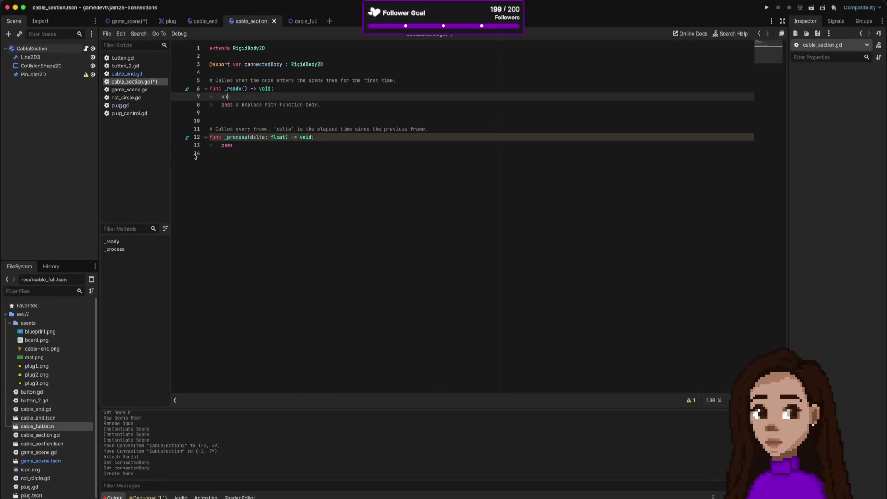
pyautogui.write('ild')
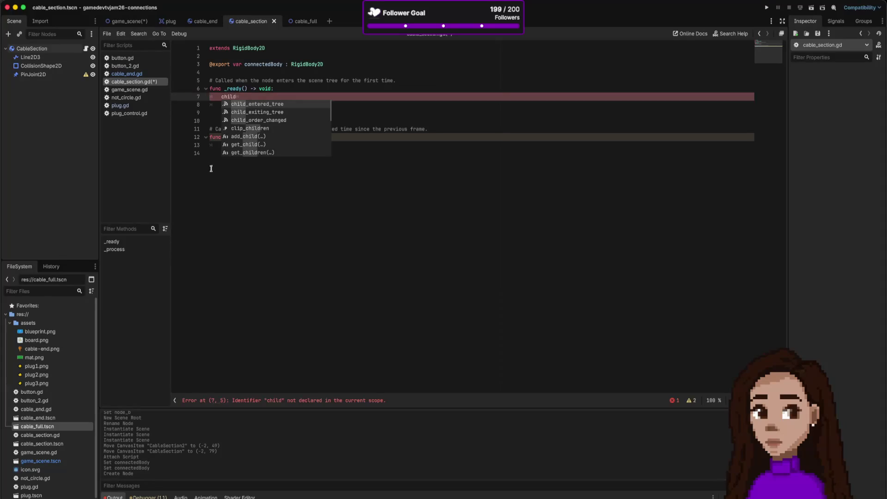
pyautogui.click(264, 144)
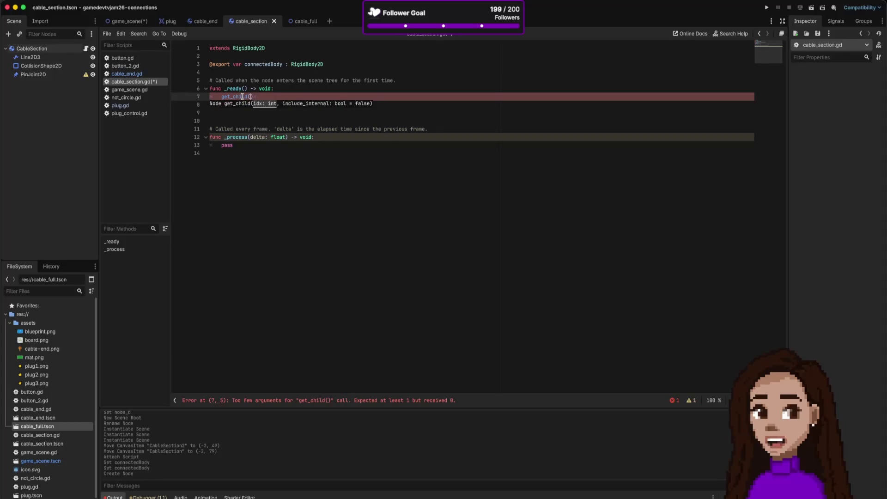
pyautogui.press('Down')
pyautogui.press('Down')
pyautogui.press('Down')
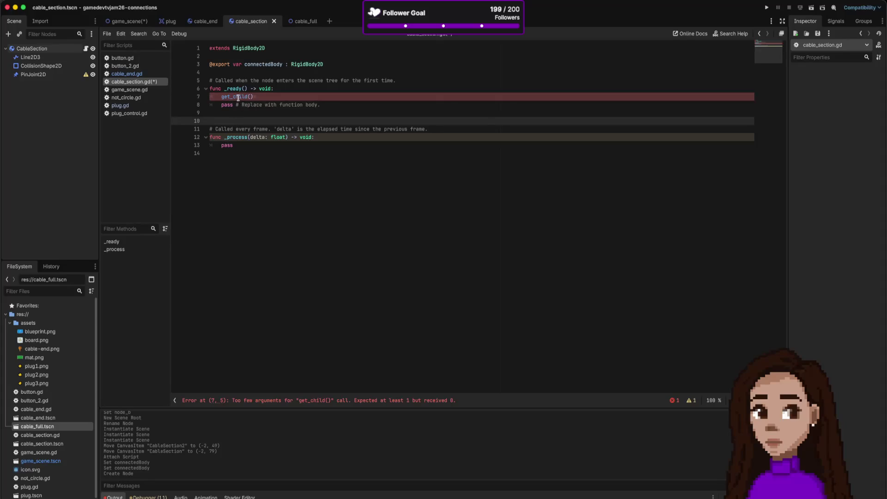
pyautogui.click(239, 98)
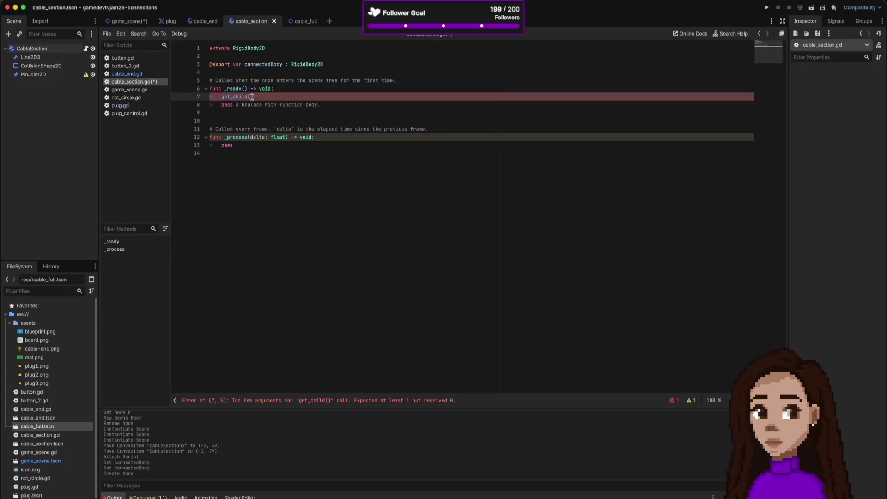
pyautogui.tripleClick(235, 97)
pyautogui.press('BackSpace')
pyautogui.press('super+Tab')
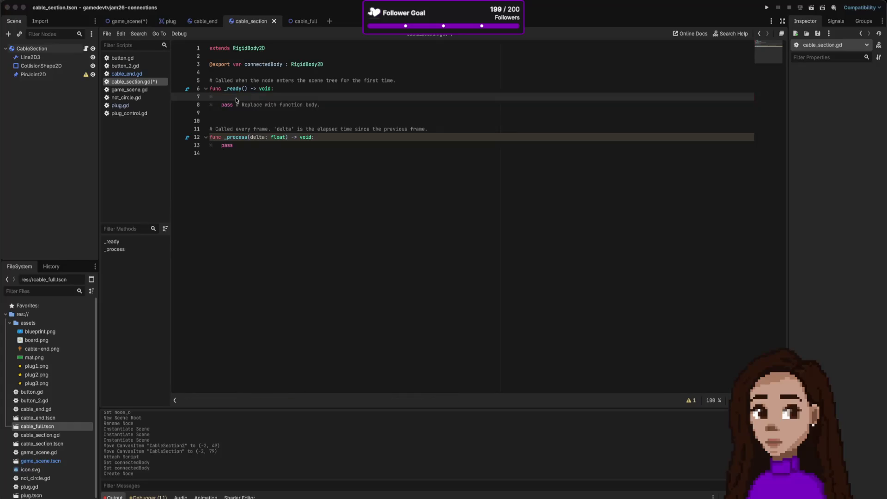
pyautogui.click(233, 94)
# Step: Insert a get_node() call with an empty path on line 7 using the autocomplete list
pyautogui.write('t')
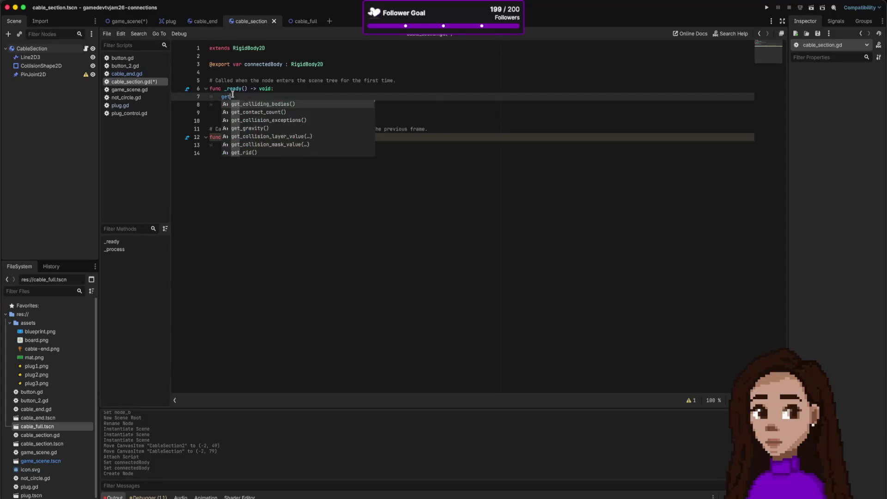
pyautogui.scroll(-2, 273, 122)
pyautogui.scroll(-5, 273, 122)
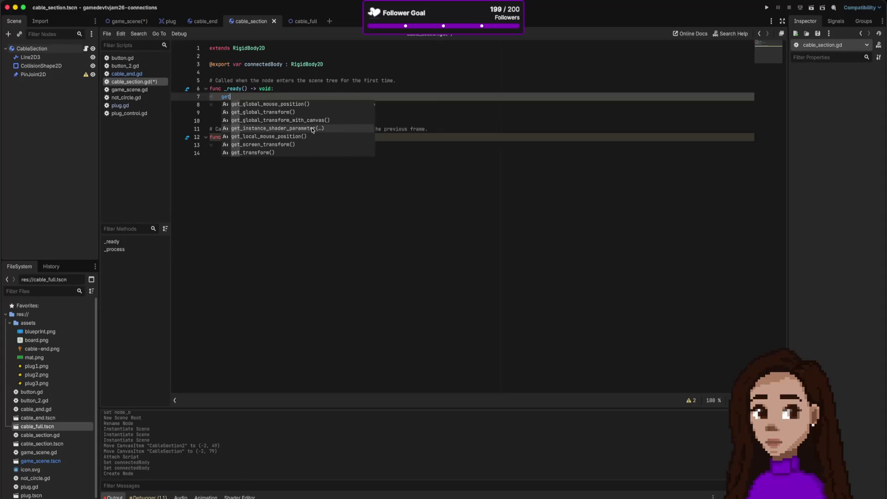
pyautogui.scroll(-5, 313, 129)
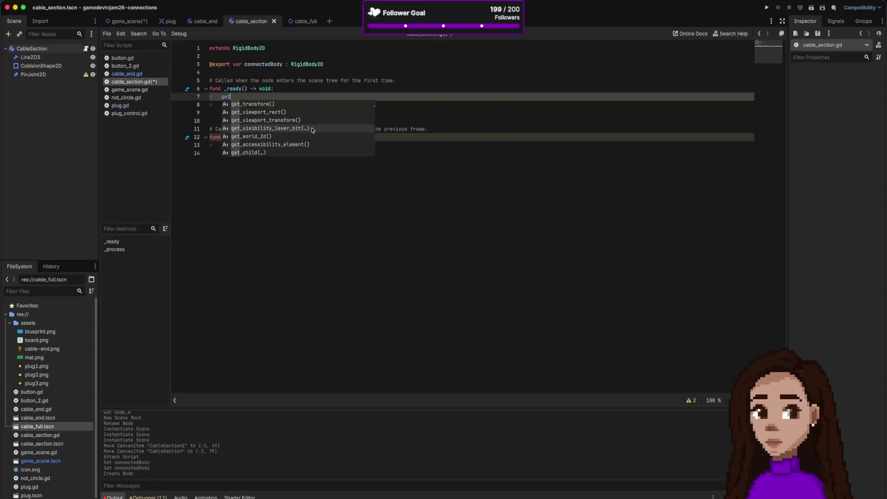
pyautogui.scroll(-2, 313, 130)
pyautogui.scroll(-3, 273, 132)
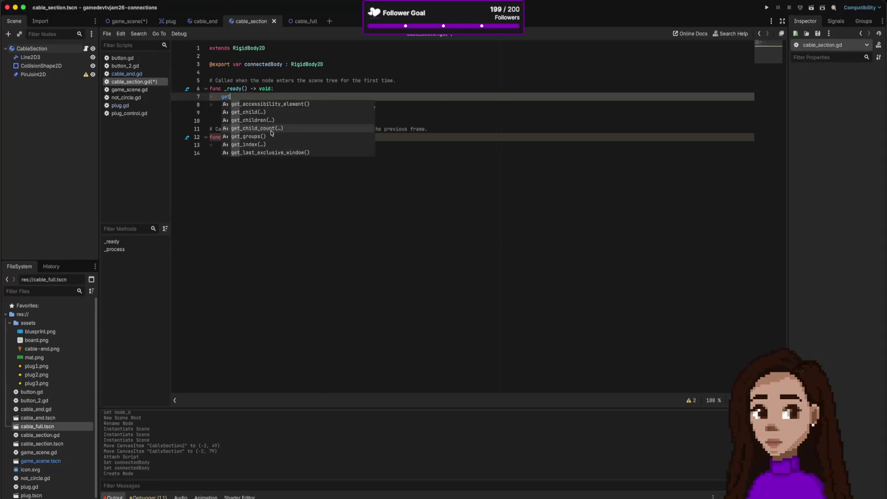
pyautogui.scroll(-2, 272, 132)
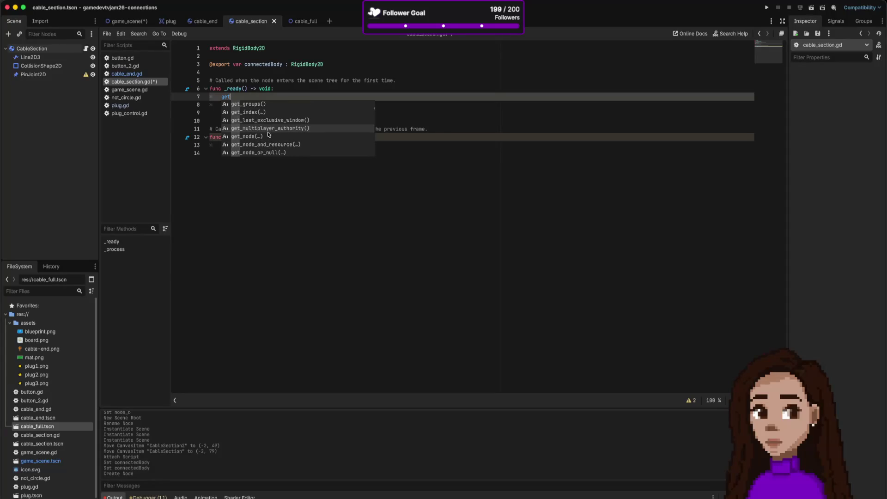
pyautogui.scroll(-5, 264, 140)
pyautogui.scroll(-3, 267, 138)
pyautogui.scroll(-8, 267, 138)
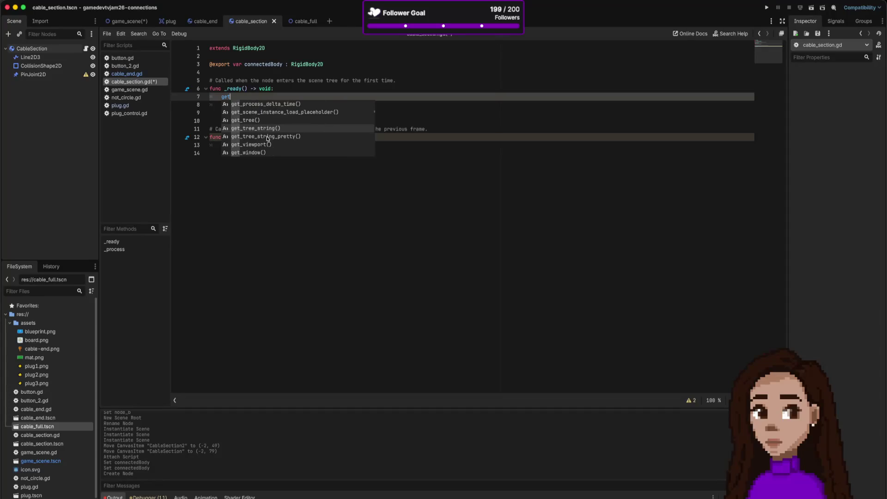
pyautogui.scroll(12, 268, 139)
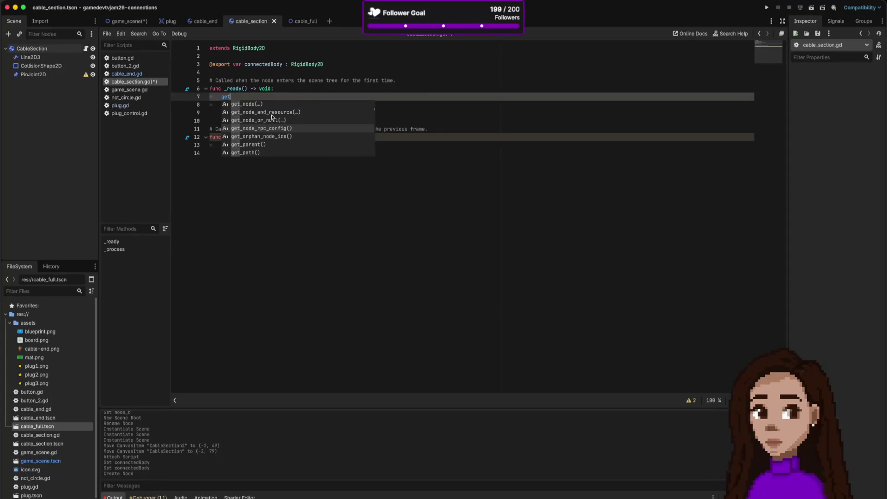
pyautogui.press('Up')
pyautogui.press('Up')
pyautogui.press('Up')
pyautogui.press('Return')
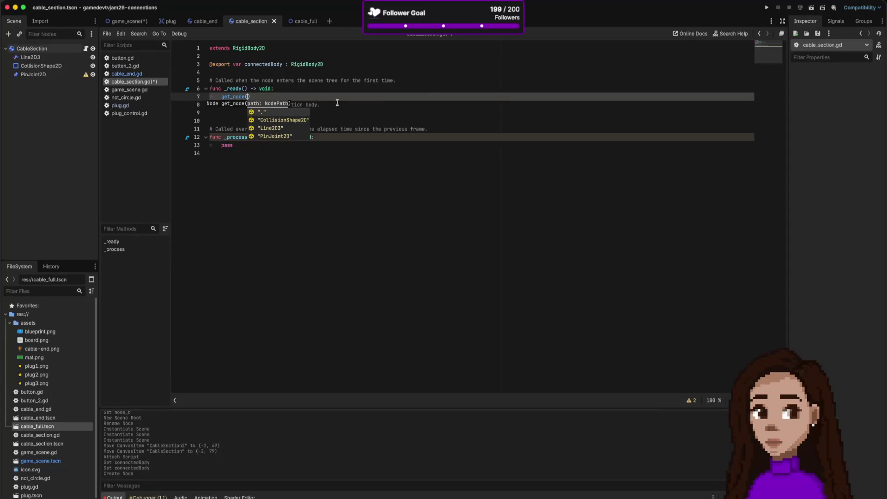
# Step: Set the get_node path to "PinJoint2D" and check the PinJoint2D node's Node A property
pyautogui.click(279, 136)
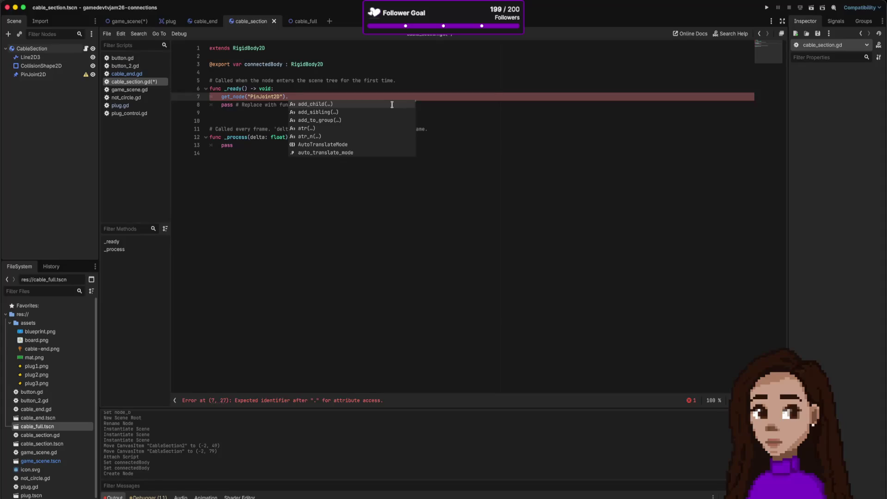
pyautogui.click(43, 75)
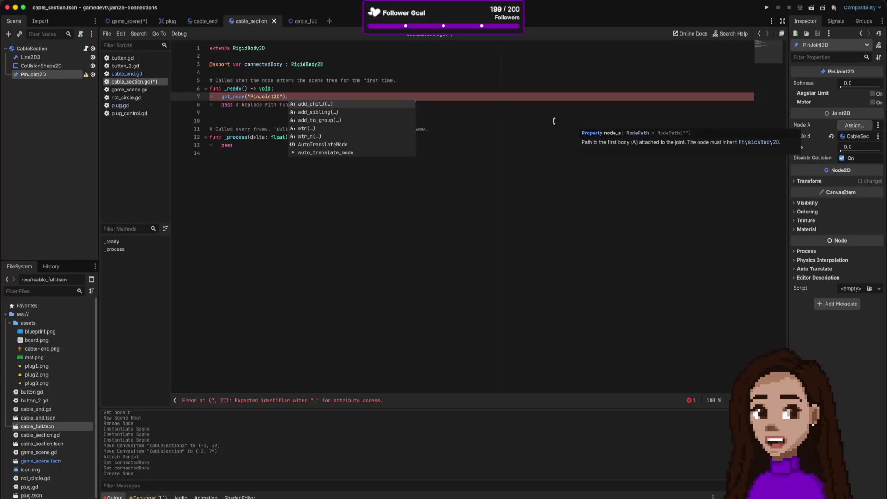
pyautogui.click(305, 97)
pyautogui.write('ode')
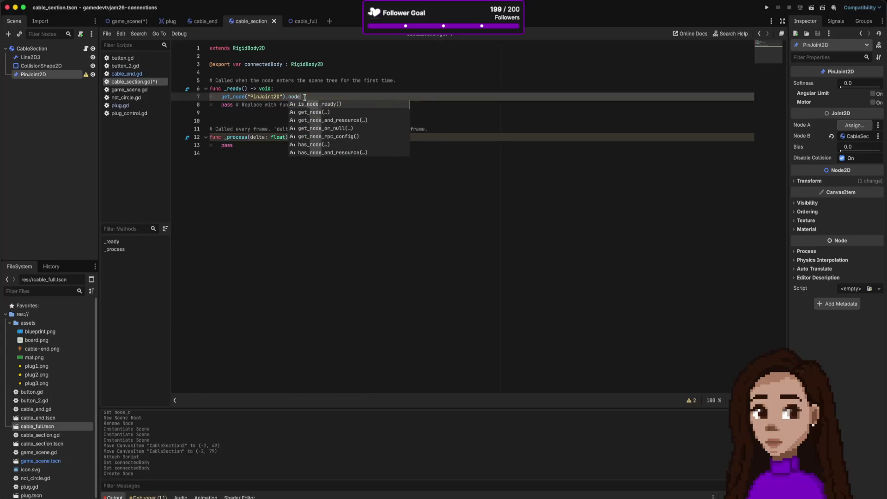
pyautogui.write('a')
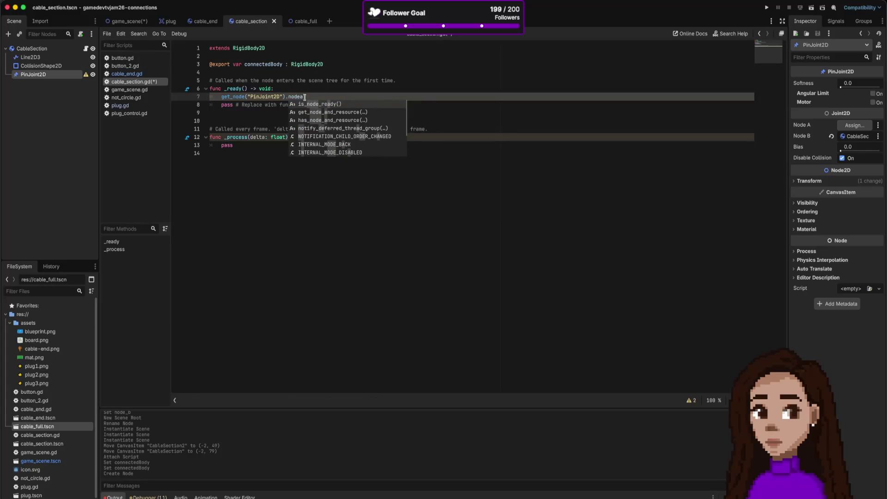
pyautogui.press('BackSpace')
pyautogui.press('BackSpace')
pyautogui.press('BackSpace')
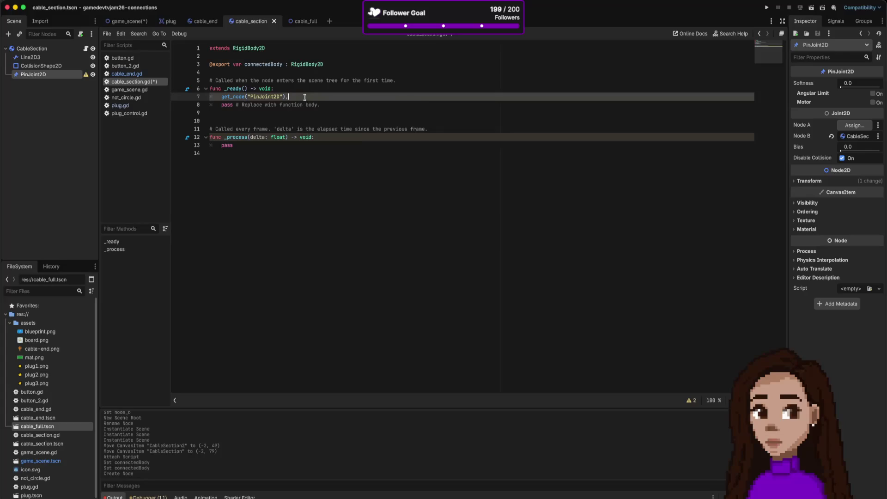
# Step: Try autocomplete after get_node("PinJoint2D"). and remove the inserted atr() call, leaving the bare call
pyautogui.hotkey('ctrl', 'space')
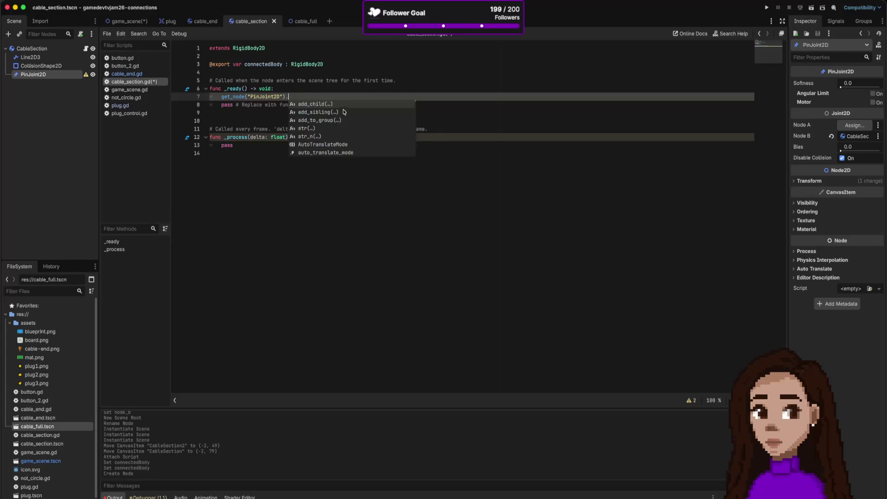
pyautogui.click(310, 129)
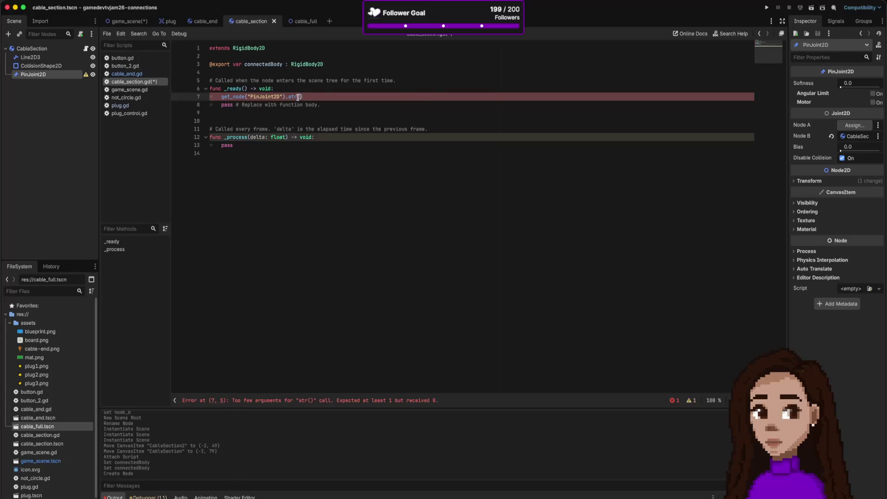
pyautogui.moveTo(292, 95)
pyautogui.hotkey('shift', 'End')
pyautogui.press('BackSpace')
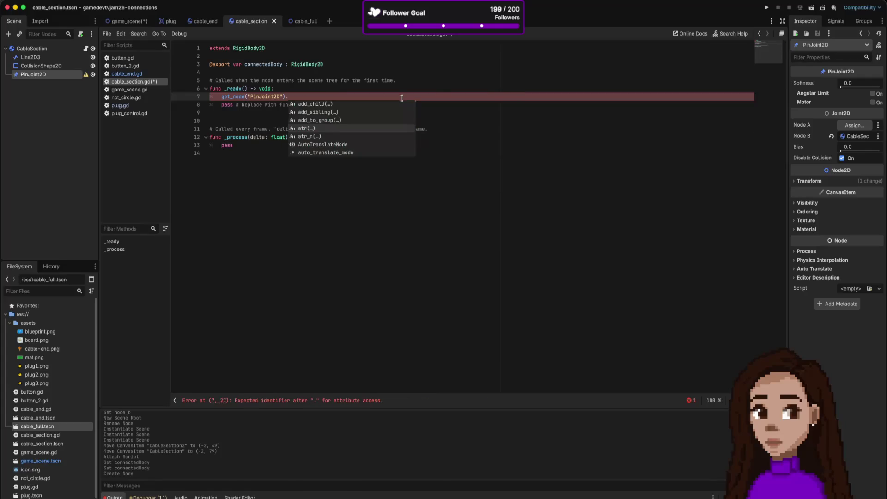
pyautogui.scroll(-10, 368, 112)
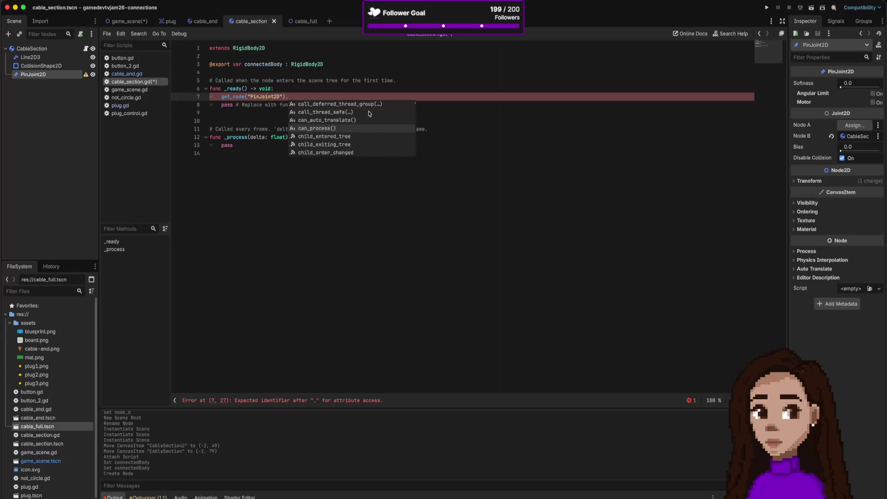
pyautogui.scroll(-11, 369, 113)
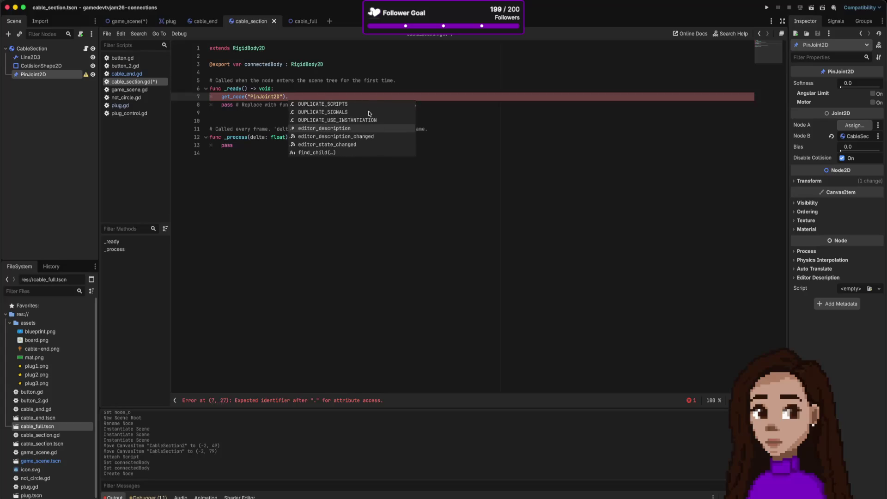
pyautogui.scroll(-5, 369, 112)
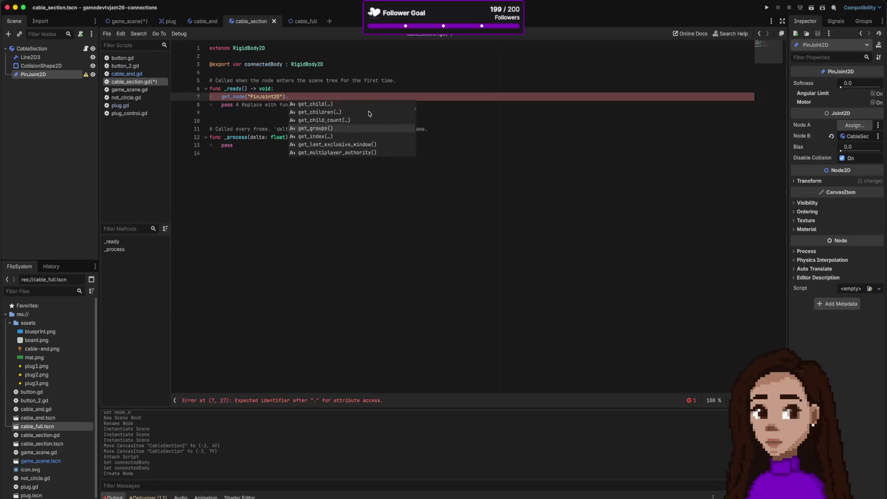
pyautogui.scroll(-6, 368, 111)
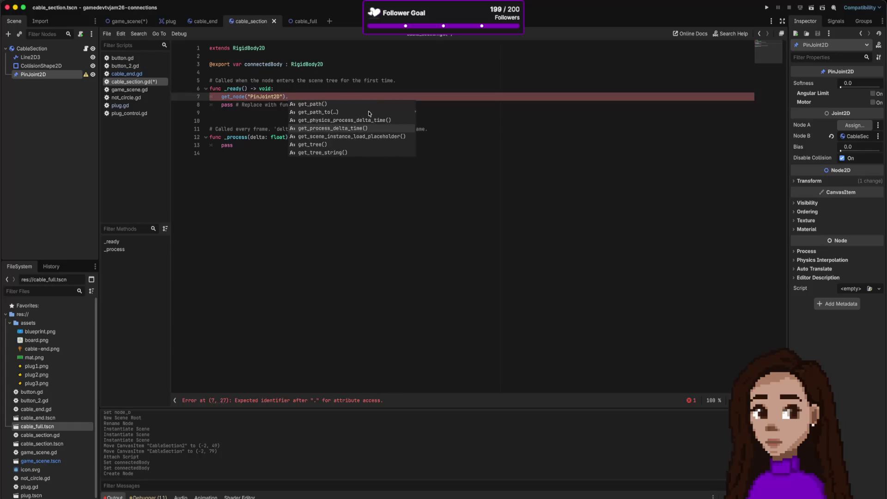
pyautogui.scroll(-8, 368, 111)
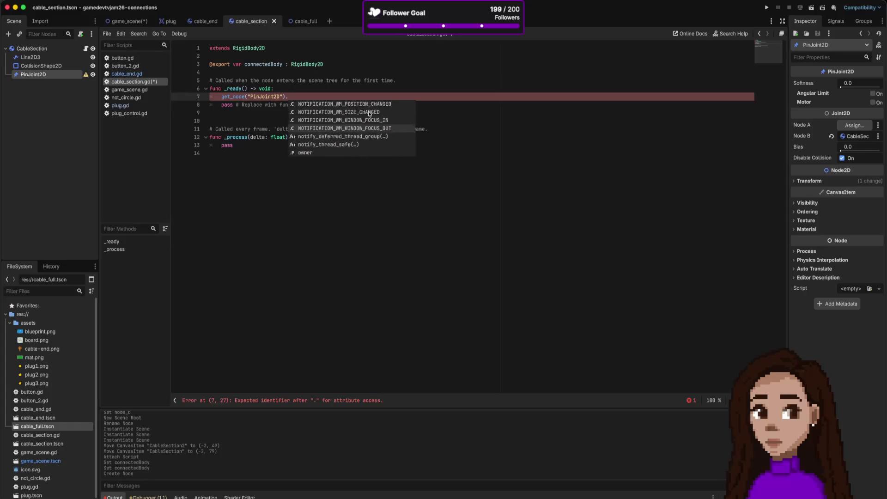
pyautogui.scroll(-3, 369, 114)
pyautogui.scroll(-5, 360, 114)
pyautogui.scroll(-6, 349, 113)
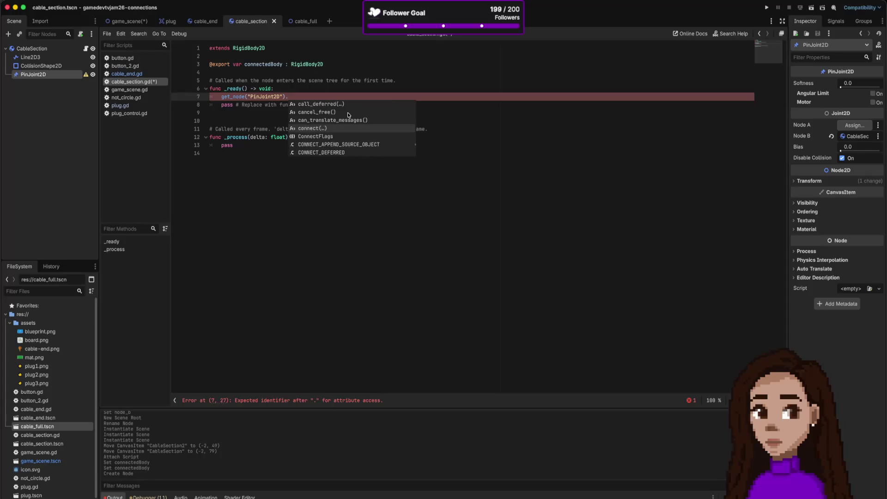
pyautogui.click(305, 94)
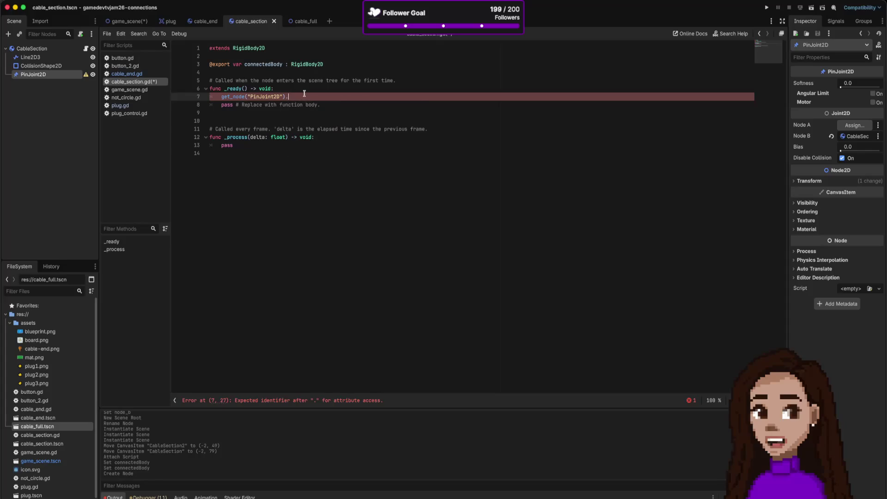
pyautogui.press('Home')
# Step: Declare var pin = get_node("PinJoint2D") as PinJoint2D on line 7
pyautogui.write('var ')
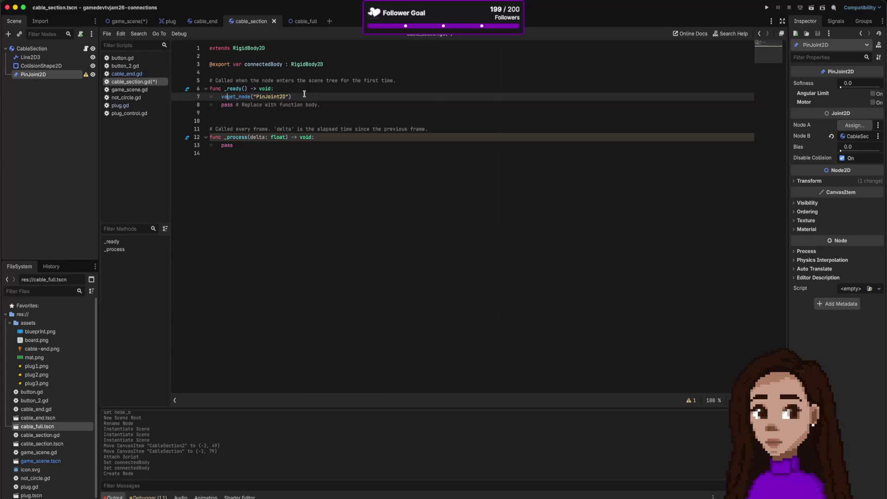
pyautogui.write('pin')
pyautogui.write('=')
pyautogui.press('End')
pyautogui.press('Return')
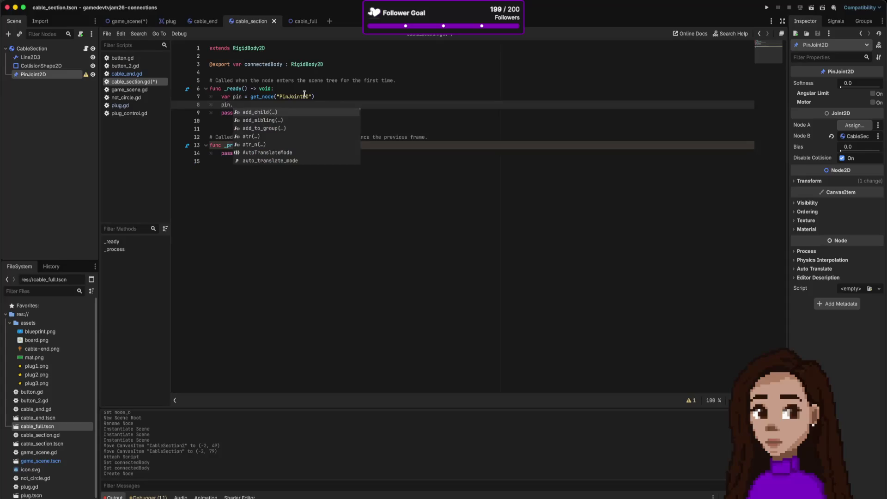
pyautogui.scroll(-2, 276, 137)
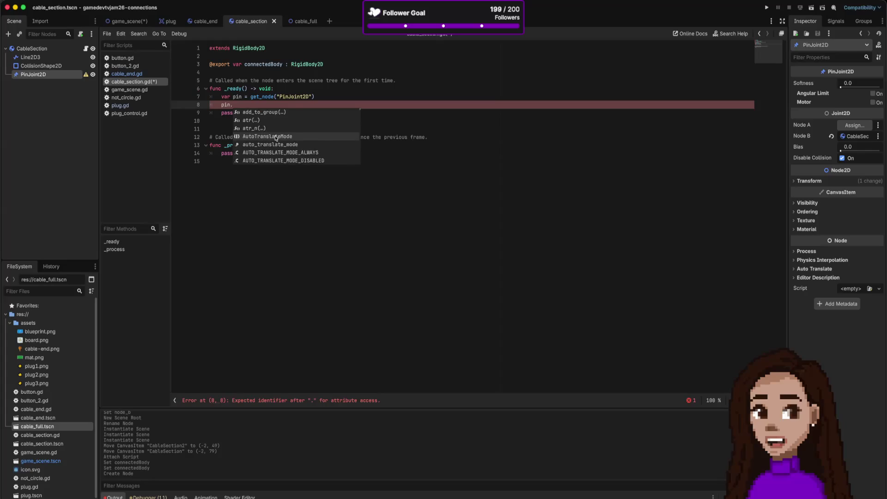
pyautogui.scroll(-5, 276, 138)
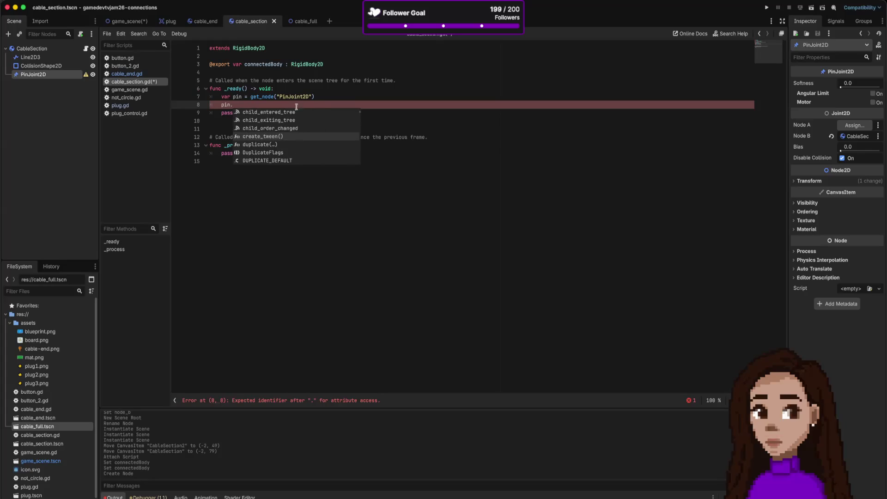
pyautogui.click(326, 96)
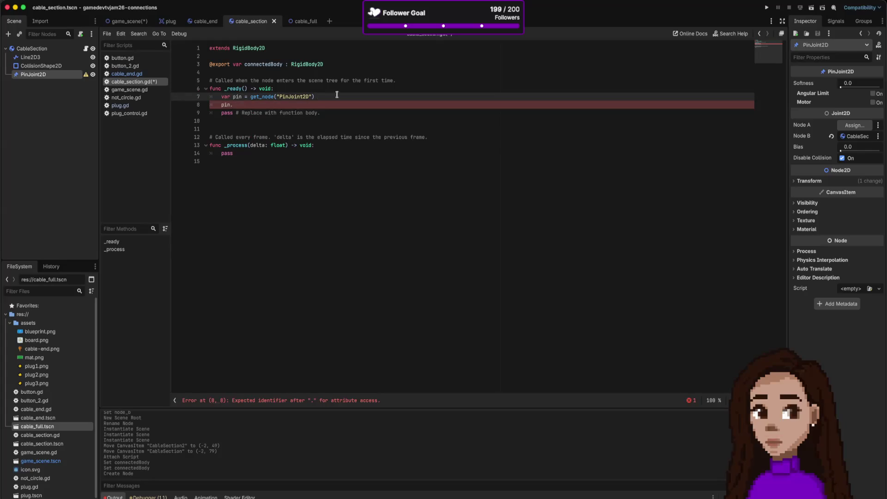
pyautogui.press('BackSpace')
pyautogui.write('a')
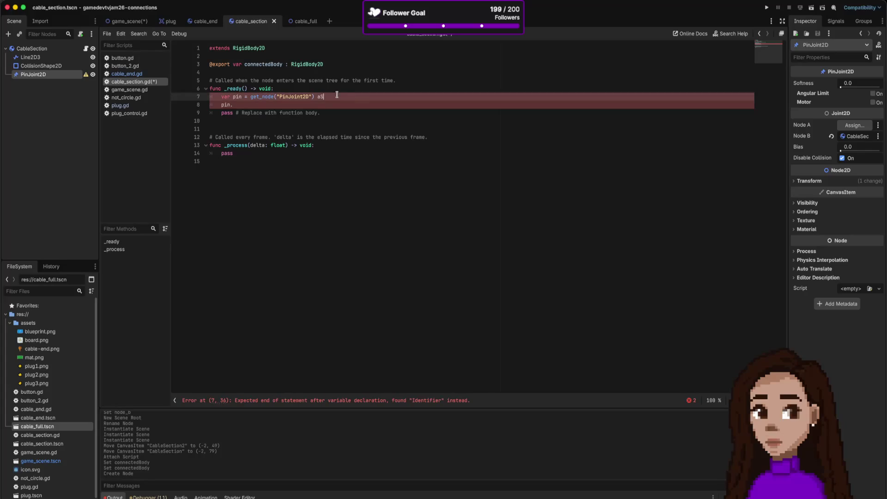
pyautogui.write('s ')
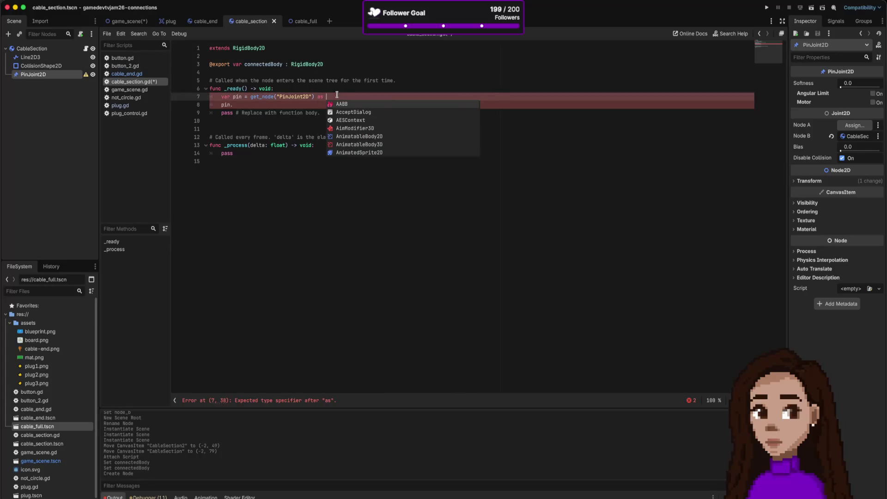
pyautogui.write('Pin')
pyautogui.press('Return')
# Step: Assign pin.node_a = connectedBody, run the project, and show the debugger errors
pyautogui.press('Down')
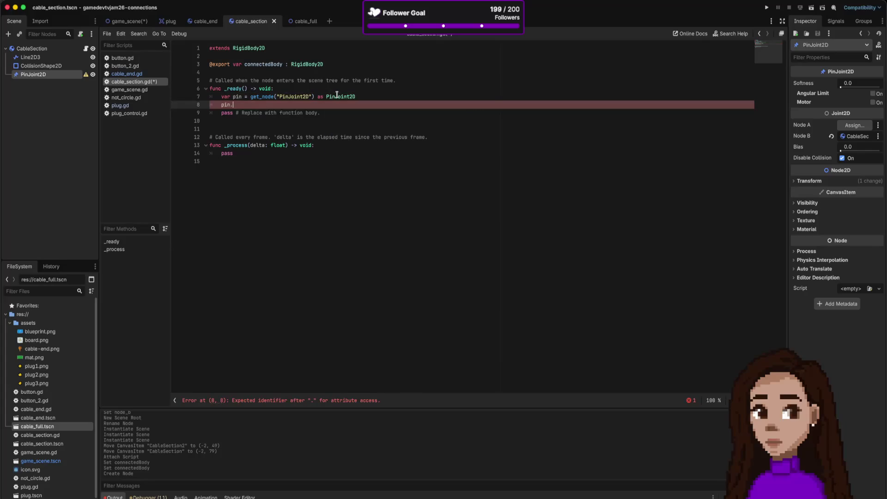
pyautogui.hotkey('ctrl', 'space')
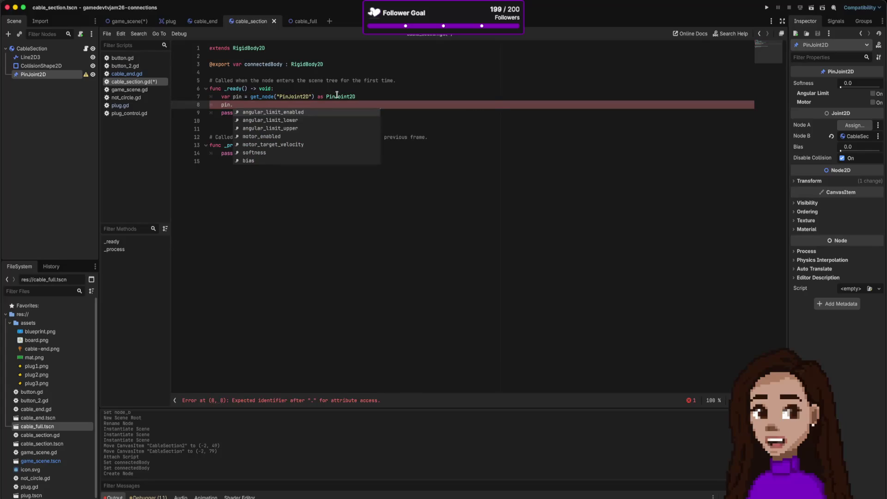
pyautogui.write('node_a ')
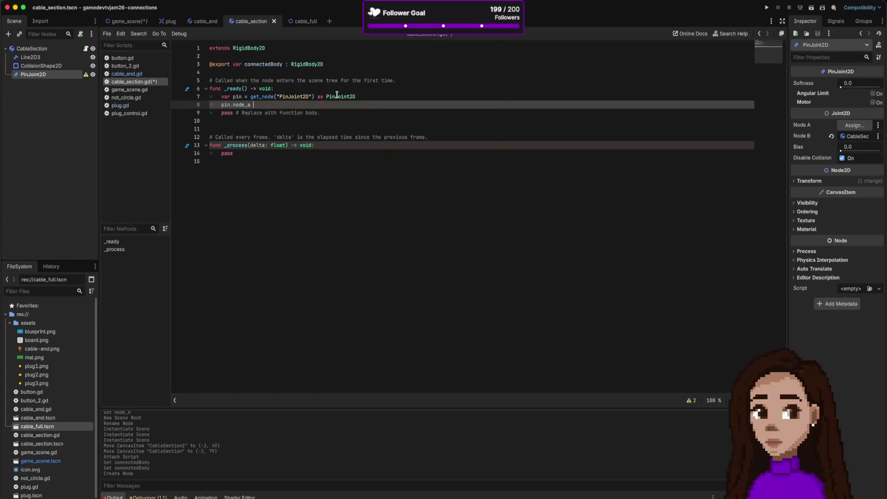
pyautogui.write('= con')
pyautogui.press('Return')
pyautogui.click(305, 126)
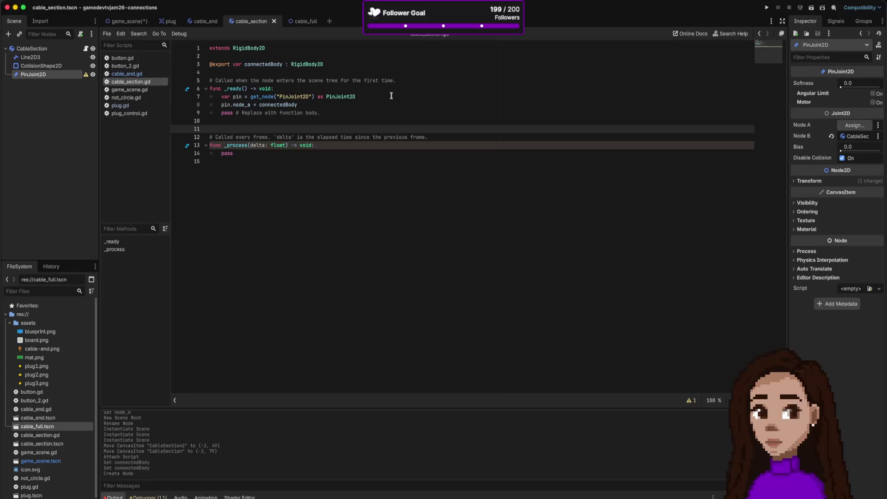
pyautogui.click(765, 8)
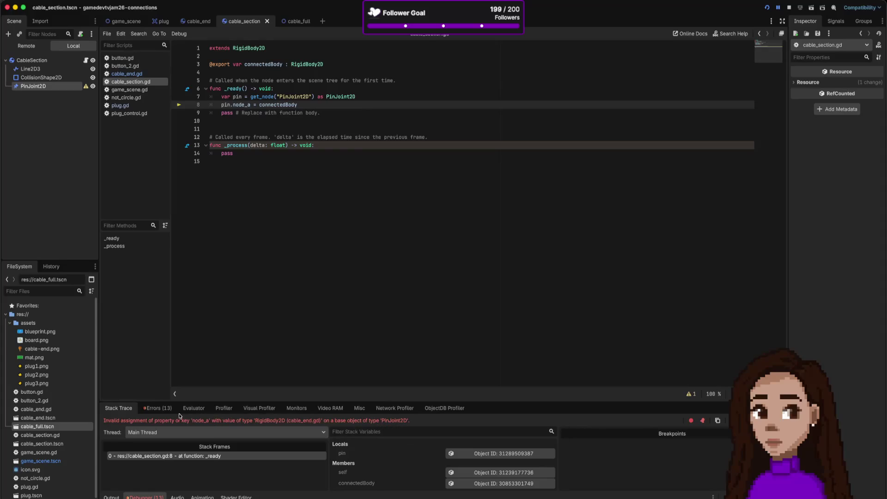
pyautogui.click(162, 409)
# Step: Review the invalid node_a assignment error and its docs, then add a blank line after var pin
pyautogui.scroll(-3, 176, 436)
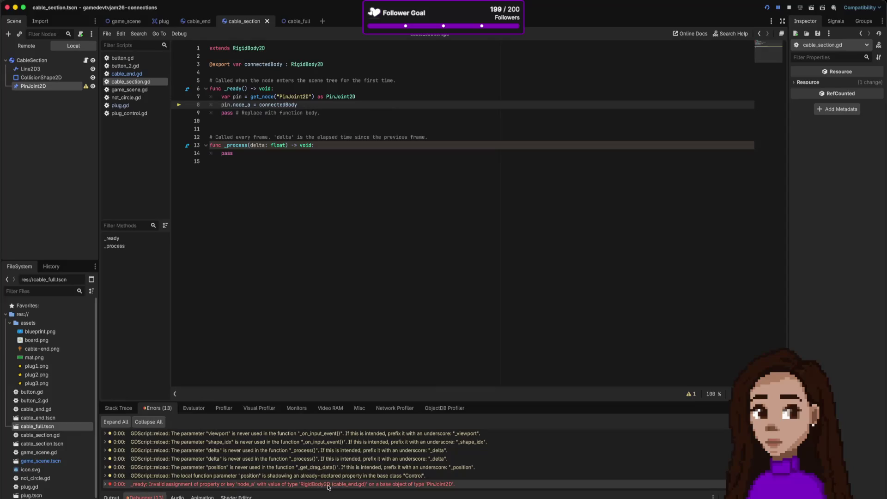
pyautogui.moveTo(243, 106)
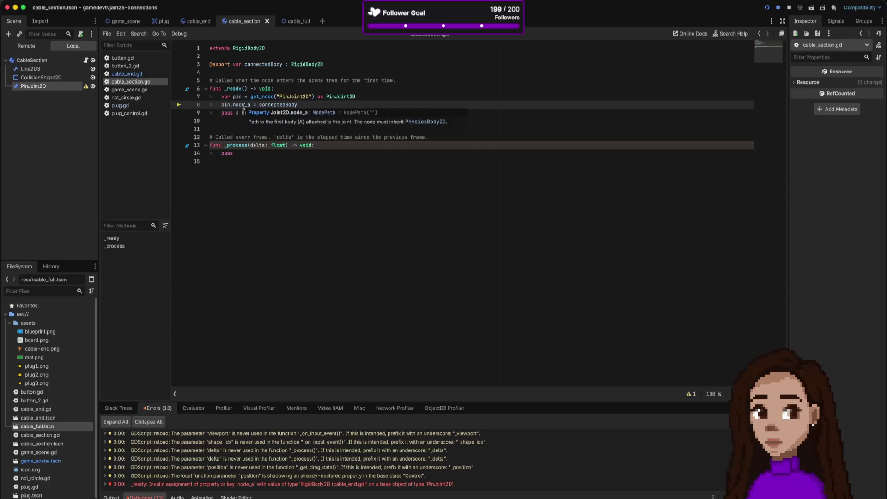
pyautogui.moveTo(297, 63)
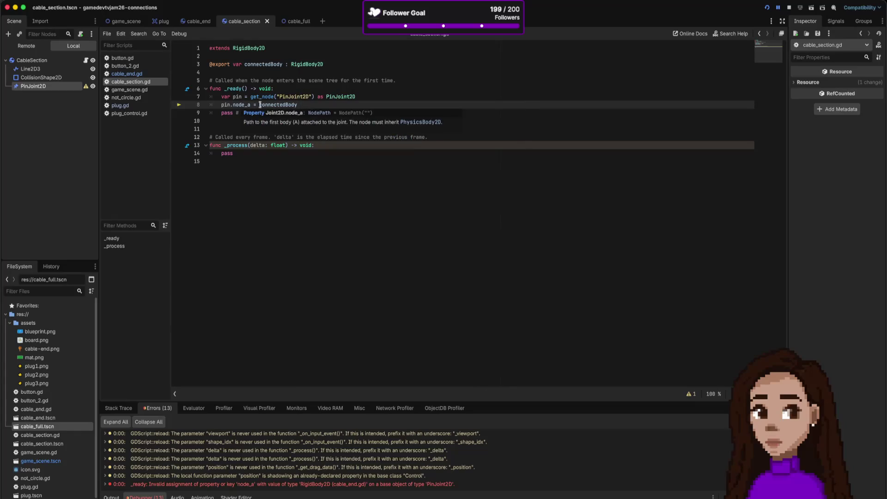
pyautogui.press('Up')
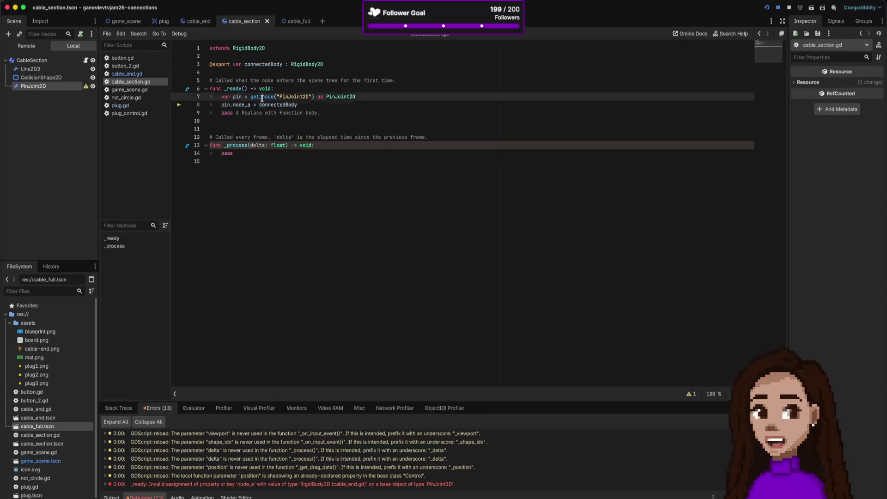
pyautogui.press('Down')
pyautogui.press('Up')
pyautogui.press('Return')
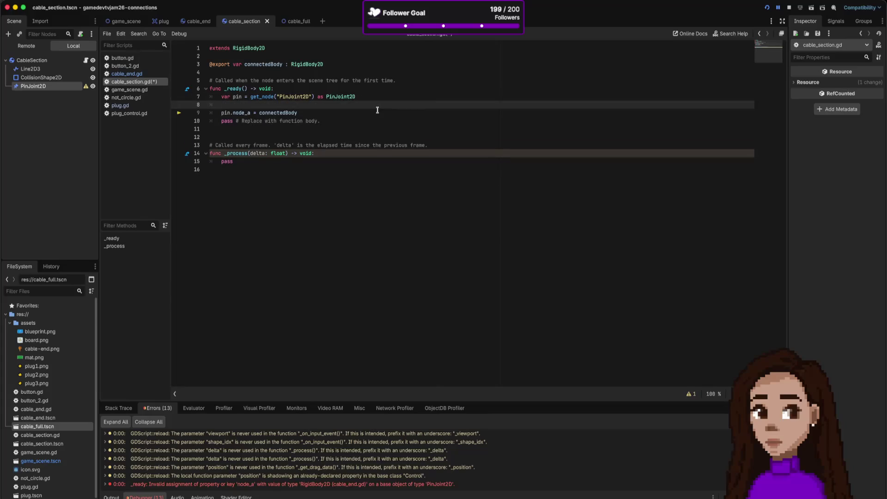
# Step: Add an 'if connectedBody is RigidBody2D:' line above the pin setup in _ready
pyautogui.hotkey('alt', 'Up')
pyautogui.write('if conn')
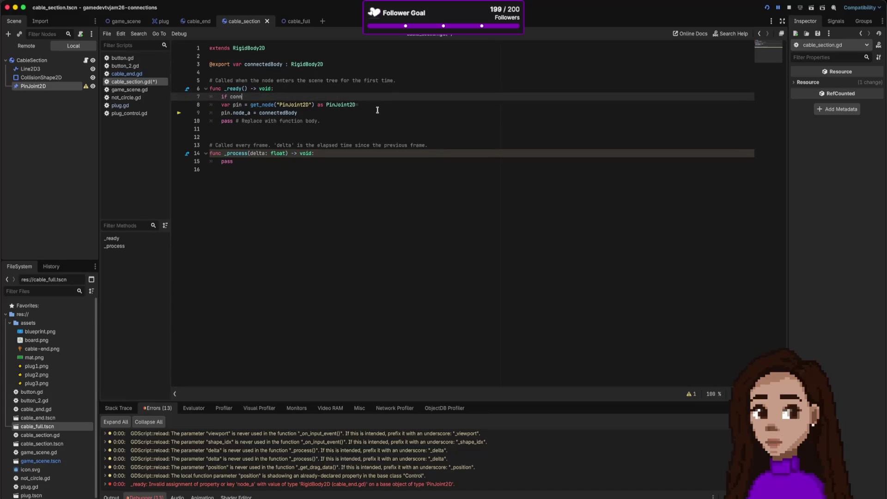
pyautogui.press('Return')
pyautogui.write('is RigidBody2D:')
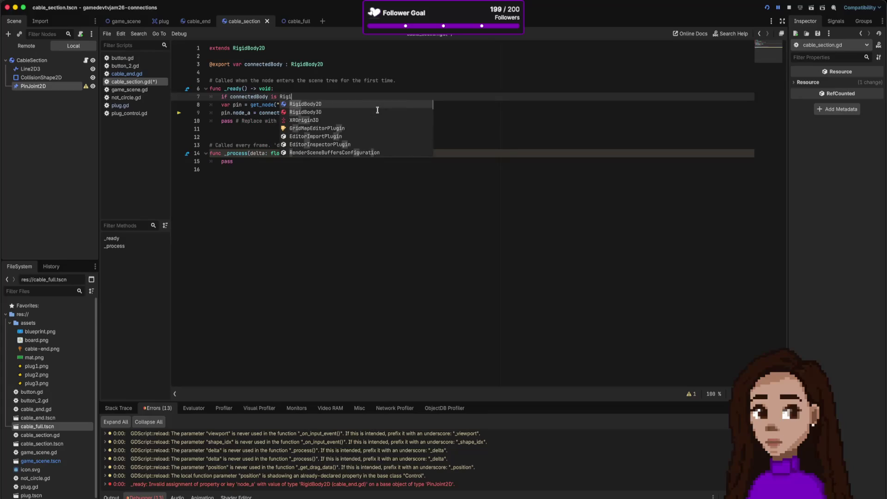
pyautogui.press('Return')
# Step: Indent pin setup lines 8–9 under the if, delete the pass line, and save
pyautogui.press('Down')
pyautogui.hotkey('shift', 'Down')
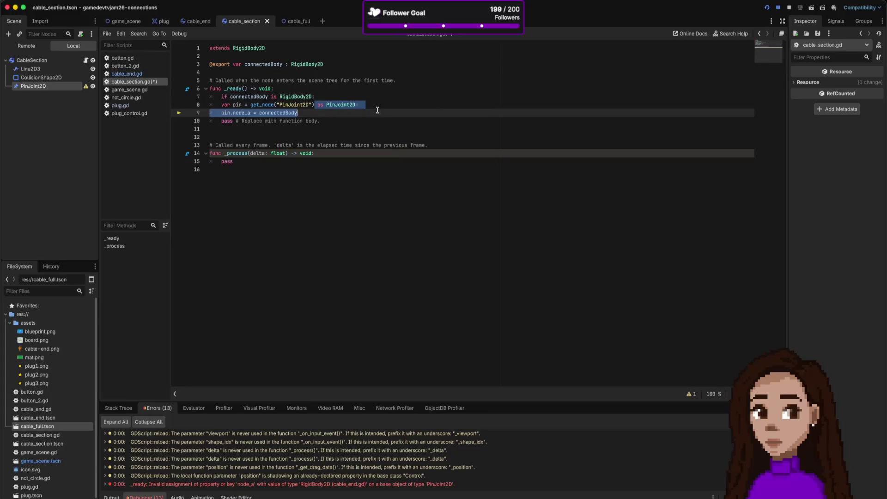
pyautogui.press('Tab')
pyautogui.press('Down')
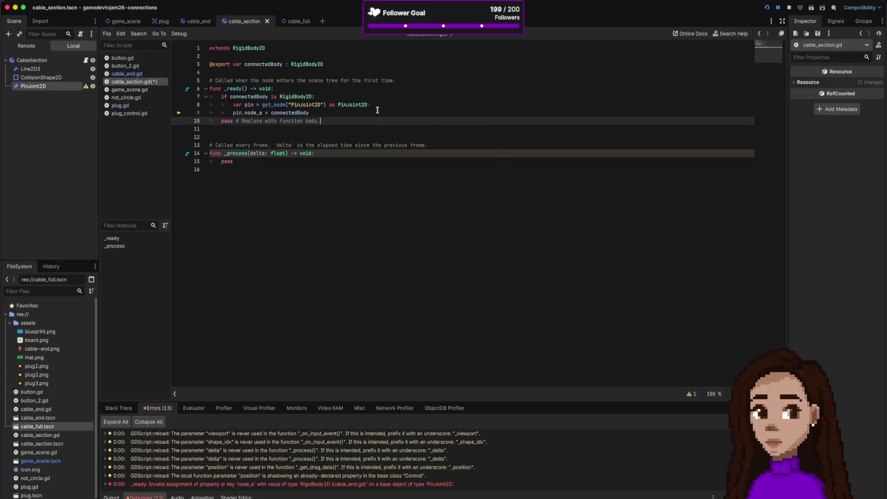
pyautogui.hotkey('ctrl', 'shift', 'k')
pyautogui.hotkey('ctrl', 's')
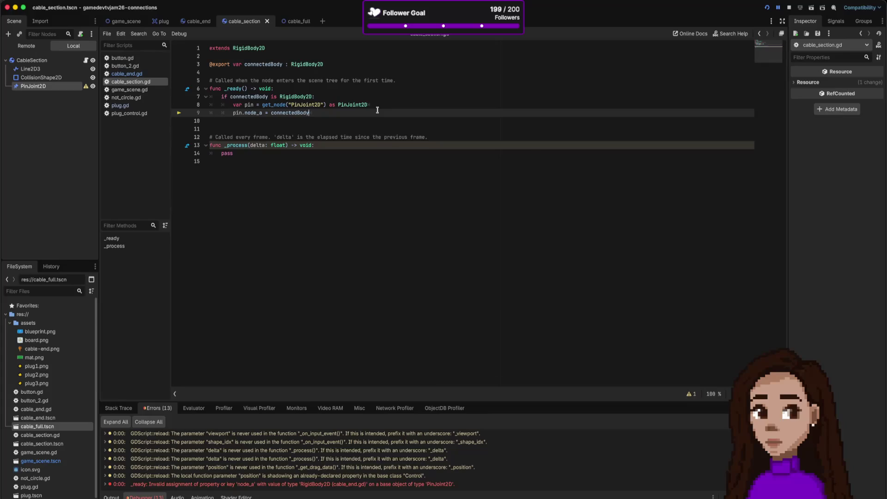
# Step: Remove the extra blank lines before _process and rerun the game
pyautogui.press('Return')
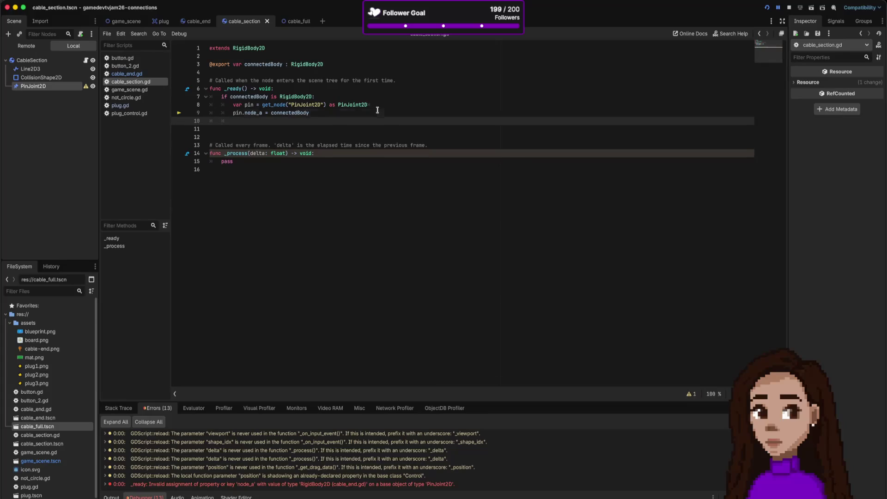
pyautogui.press('Delete')
pyautogui.press('Delete')
pyautogui.press('BackSpace')
pyautogui.press('BackSpace')
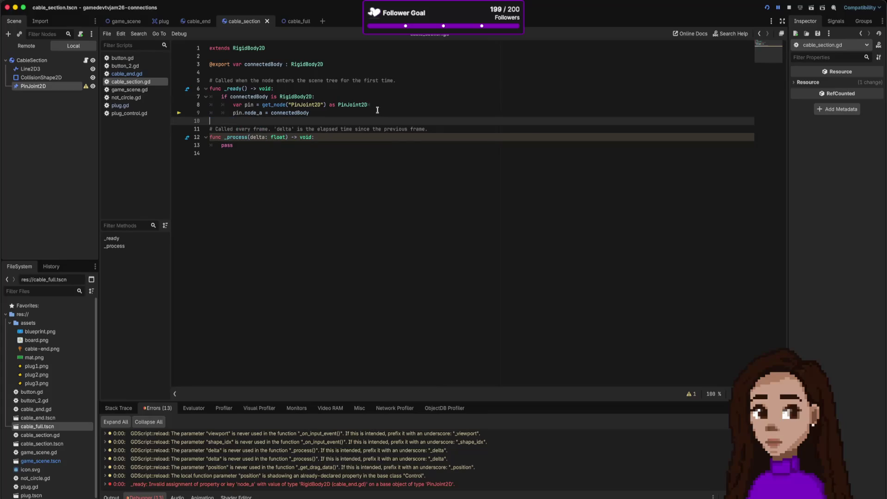
pyautogui.click(767, 7)
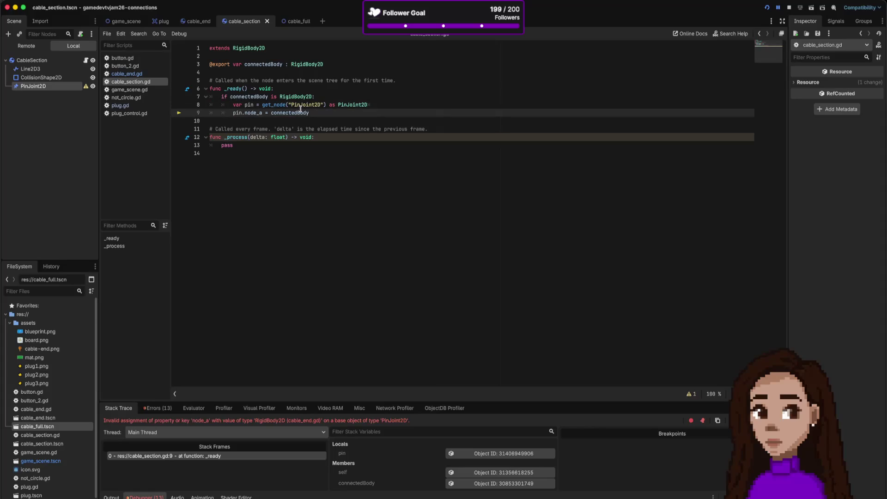
# Step: Change the node_a assignment from connectedBody to self and run the game
pyautogui.doubleClick(300, 111)
pyautogui.write('self')
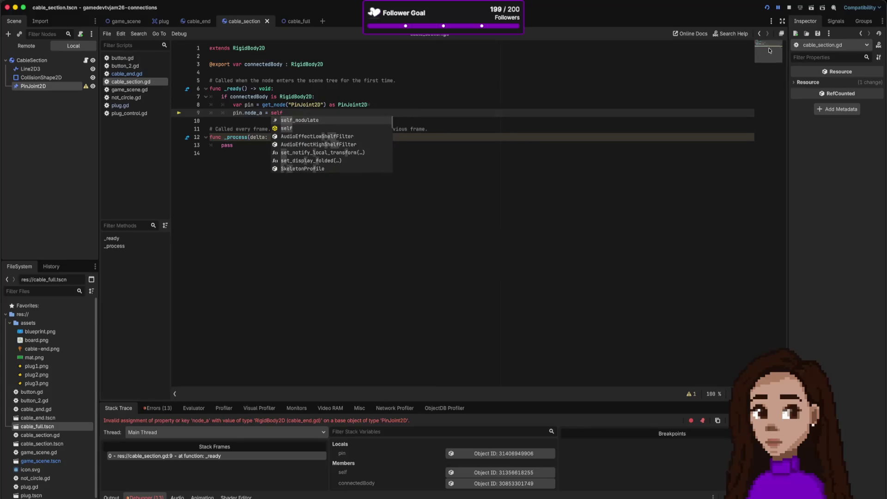
pyautogui.click(765, 8)
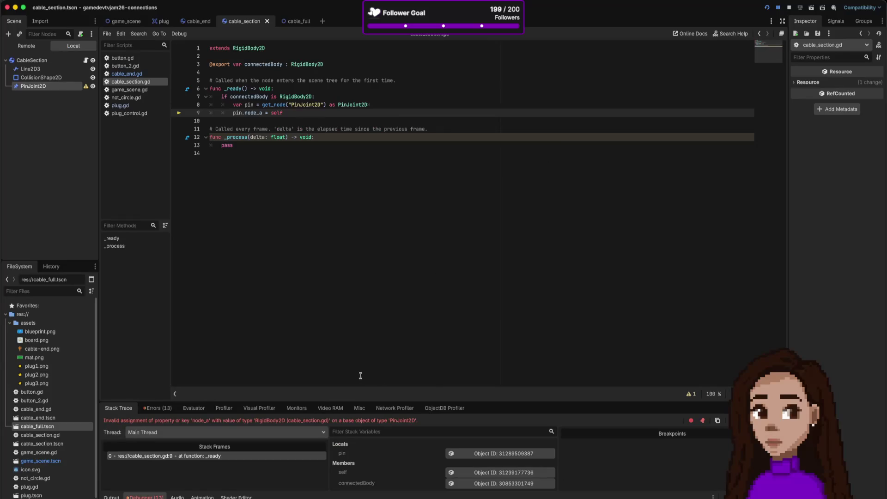
# Step: Comment out the pin.node_a line, add a new line above it, and inspect the running PinJoint2D
pyautogui.click(287, 112)
pyautogui.hotkey('ctrl', 'k')
pyautogui.press('Up')
pyautogui.press('End')
pyautogui.press('Return')
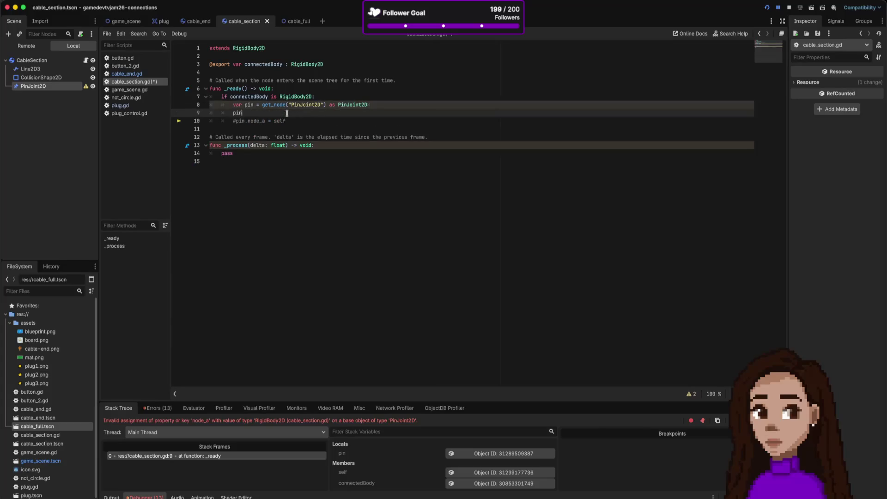
pyautogui.press('BackSpace')
pyautogui.press('BackSpace')
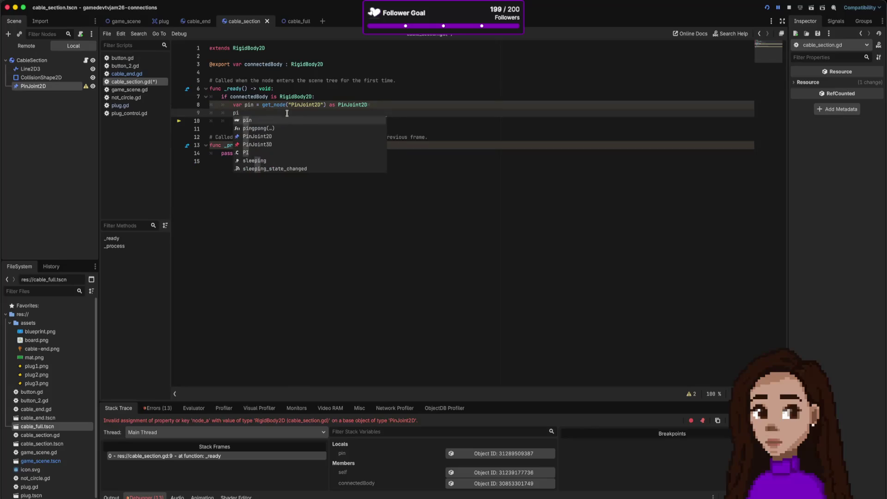
pyautogui.click(503, 453)
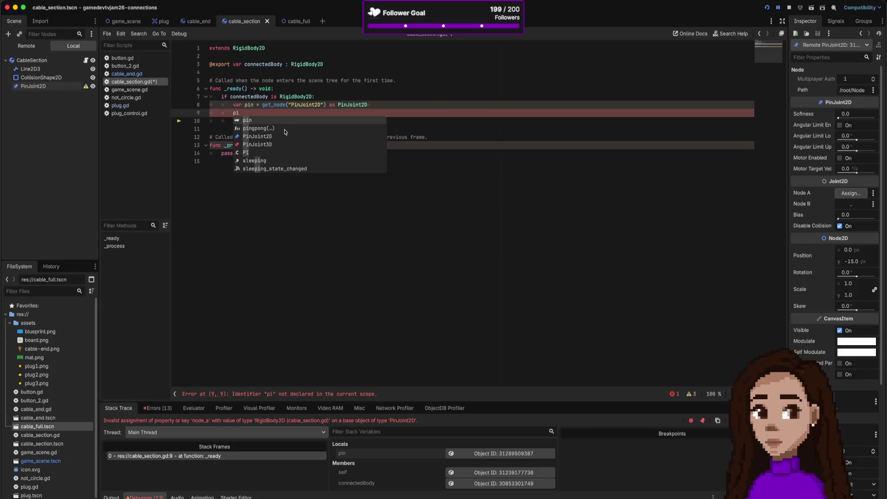
# Step: Type 'pin.node' on the new line and select PinJoint2D on line 8 to look it up
pyautogui.click(258, 114)
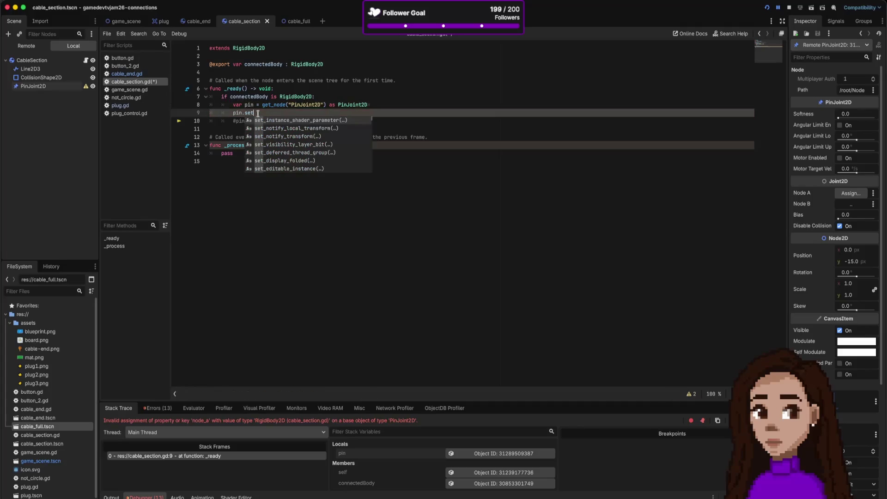
pyautogui.write('_node')
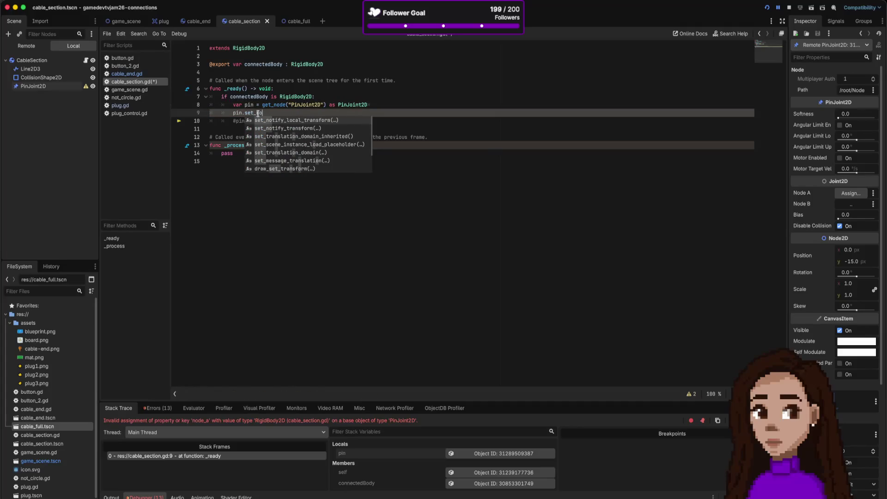
pyautogui.doubleClick(258, 113)
pyautogui.write('node')
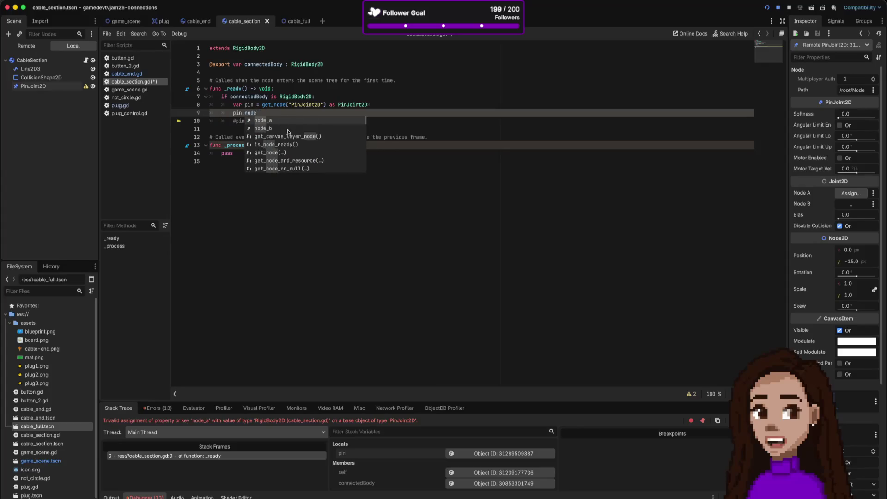
pyautogui.scroll(-5, 298, 148)
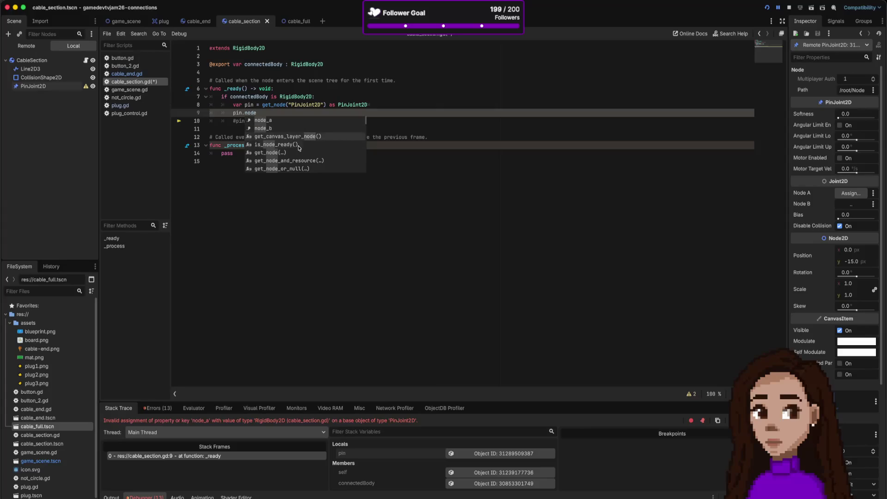
pyautogui.scroll(-10, 298, 148)
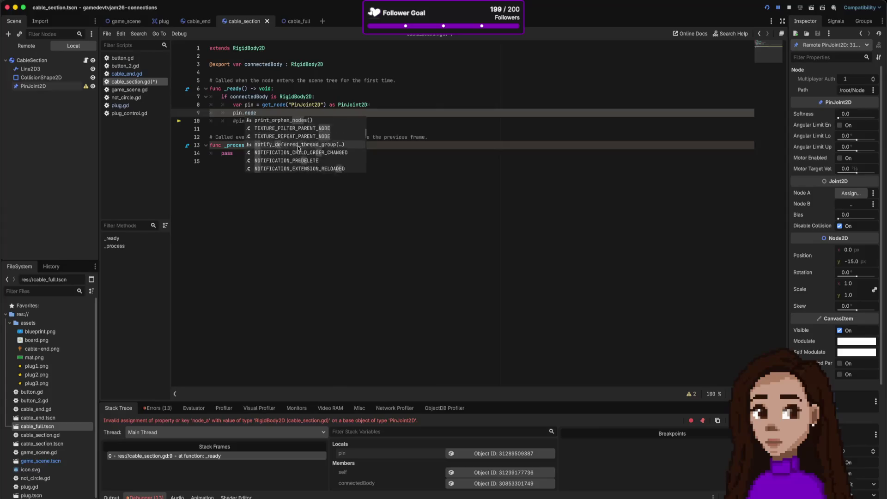
pyautogui.scroll(-3, 299, 147)
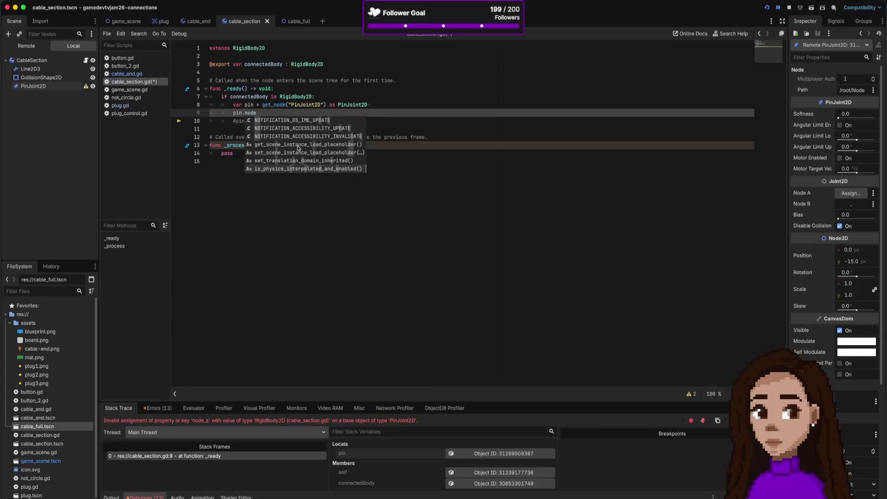
pyautogui.click(282, 151)
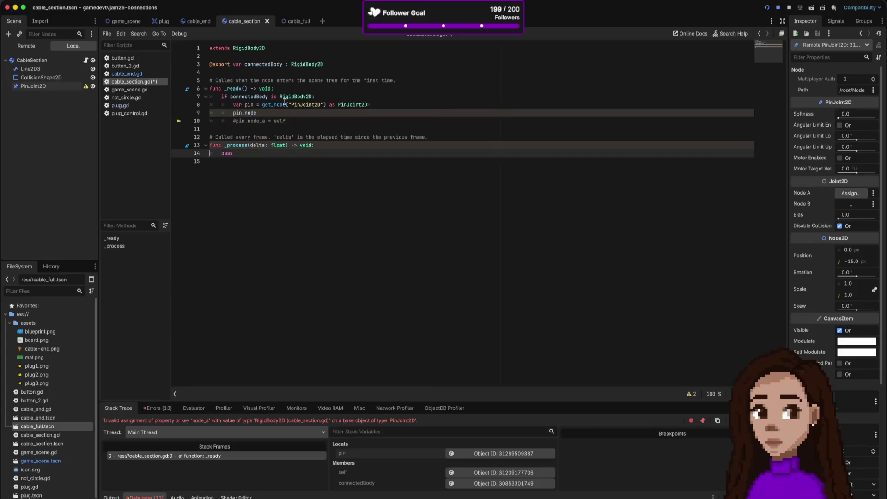
pyautogui.doubleClick(341, 103)
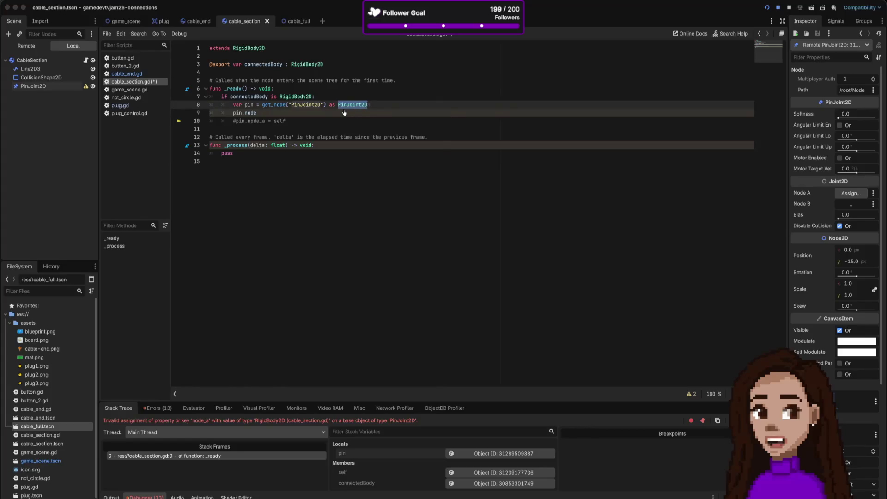
pyautogui.press('super+Tab')
# Step: Search DuckDuckGo for 'godot set PinJoint2D node by code'
pyautogui.click(303, 24)
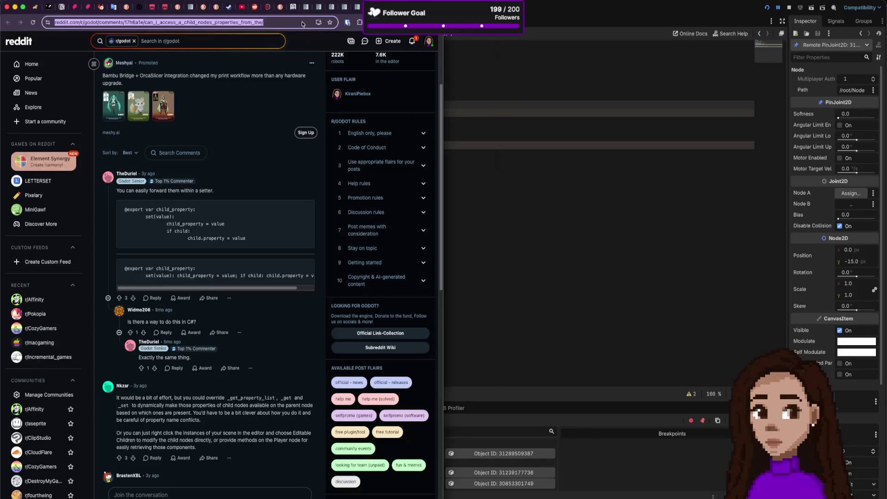
pyautogui.write('godot set ')
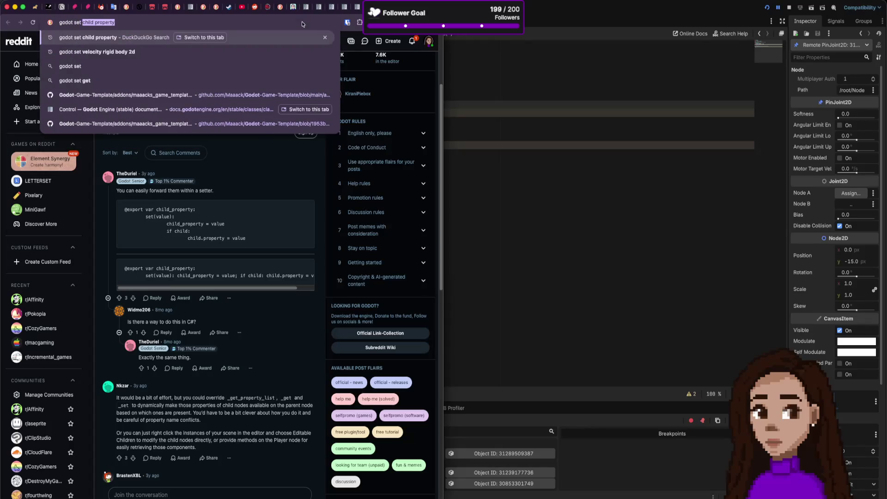
pyautogui.write('PinJoint2D node')
pyautogui.press('Return')
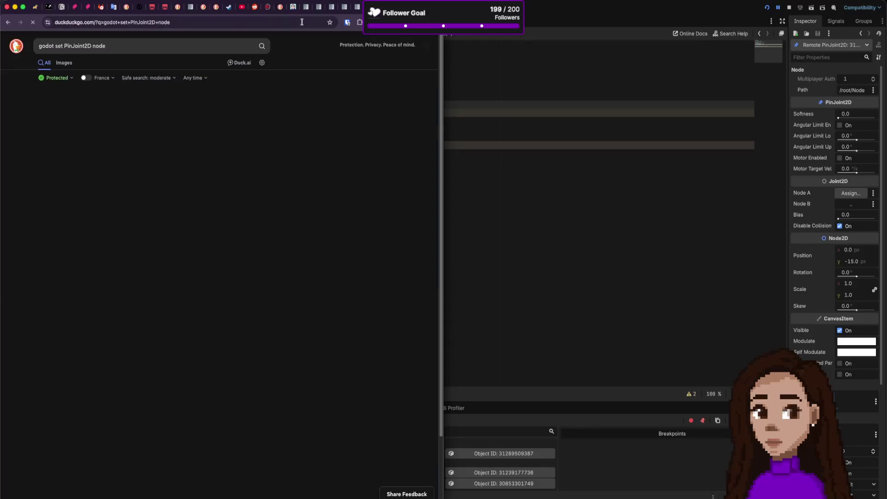
pyautogui.click(194, 46)
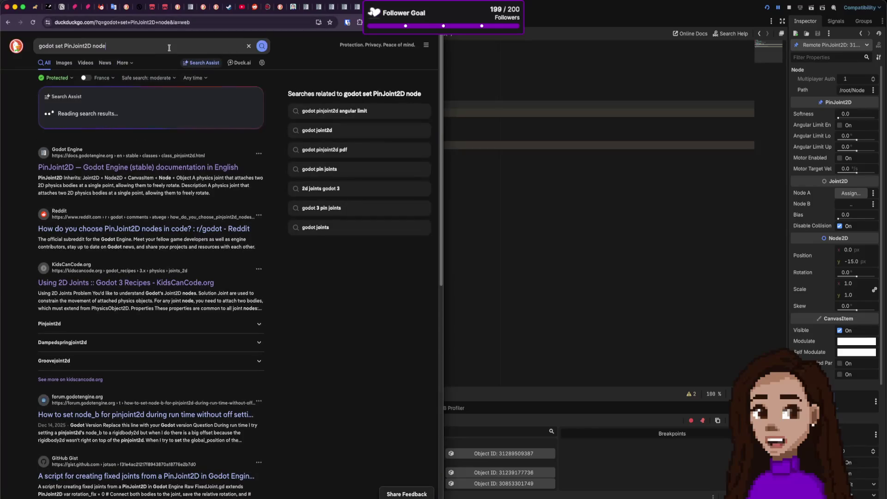
pyautogui.write('y')
pyautogui.press('BackSpace')
pyautogui.write('by code')
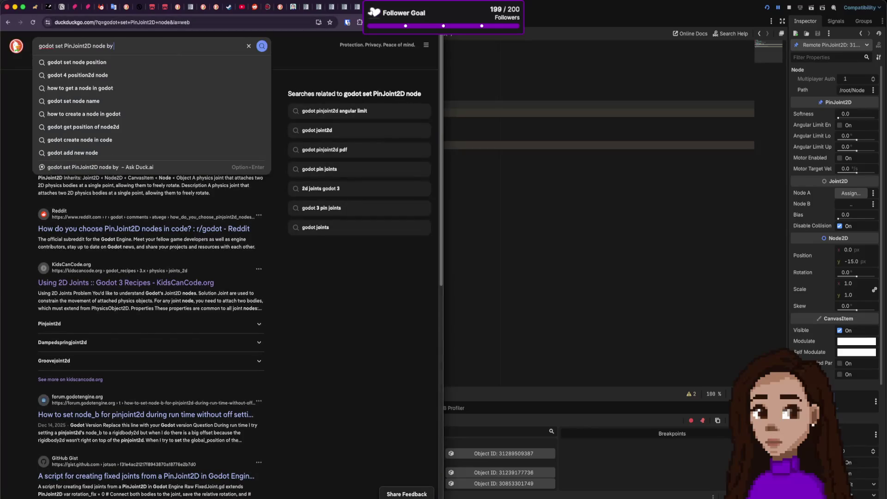
pyautogui.press('Return')
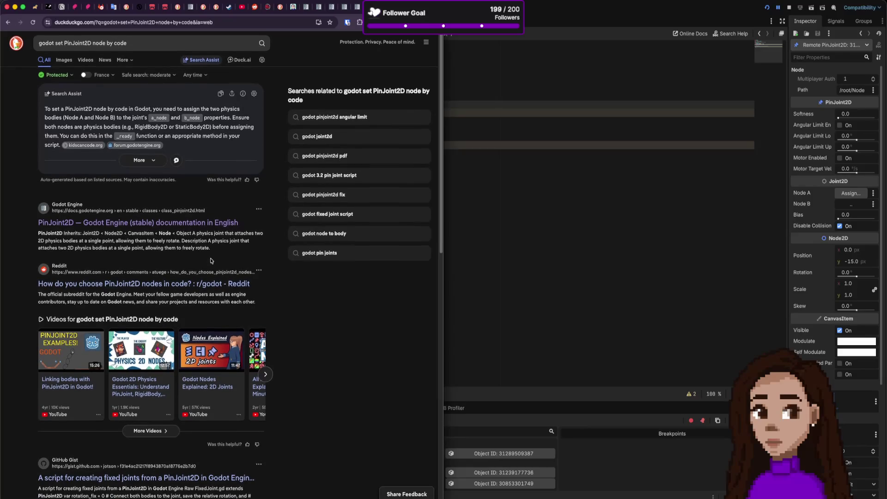
# Step: Open the FixedJoint.gd GitHub Gist result in its own tab
pyautogui.scroll(-3, 210, 262)
pyautogui.scroll(-2, 211, 262)
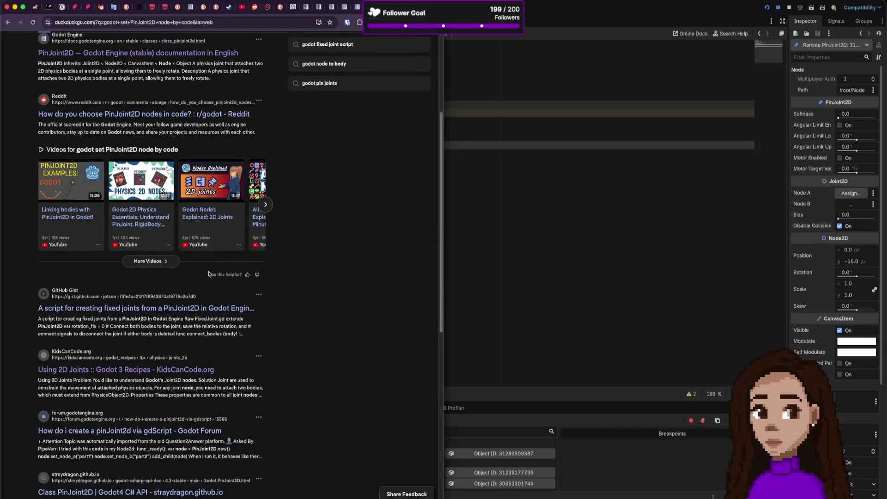
pyautogui.keyDown('super'); pyautogui.click(199, 312); pyautogui.keyUp('super')
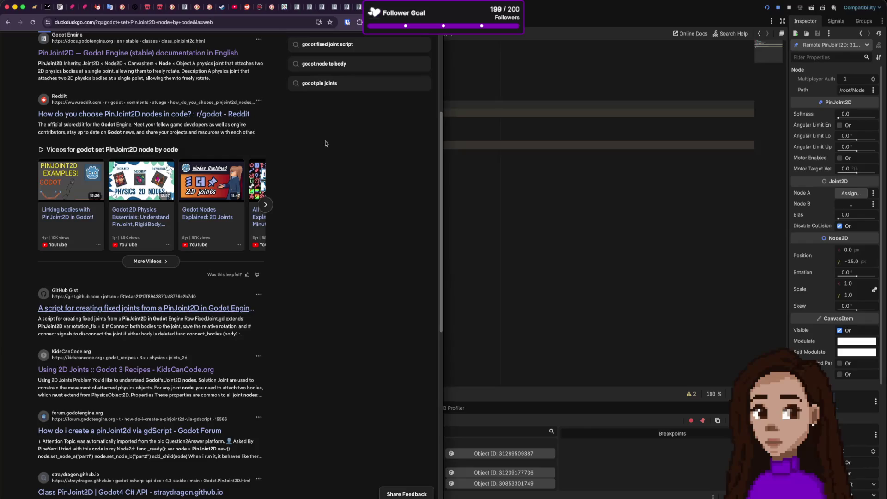
pyautogui.hotkey('ctrl', 'Tab')
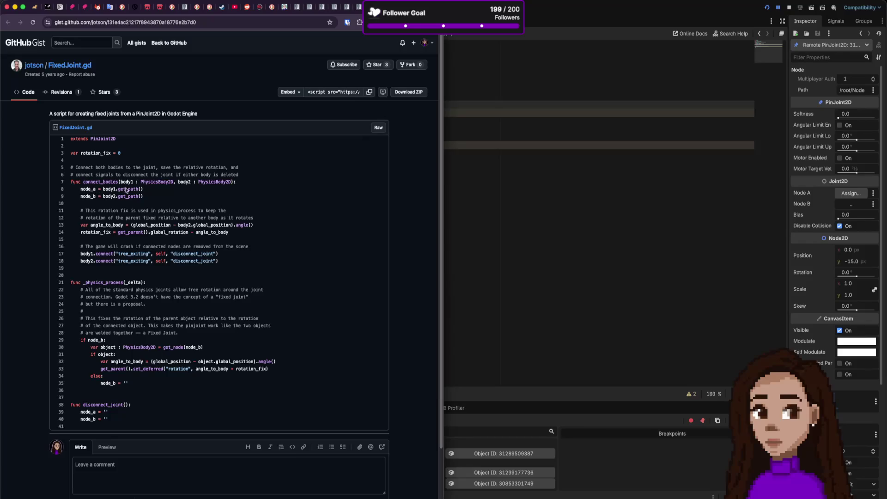
pyautogui.moveTo(149, 188); pyautogui.dragTo(81, 189)
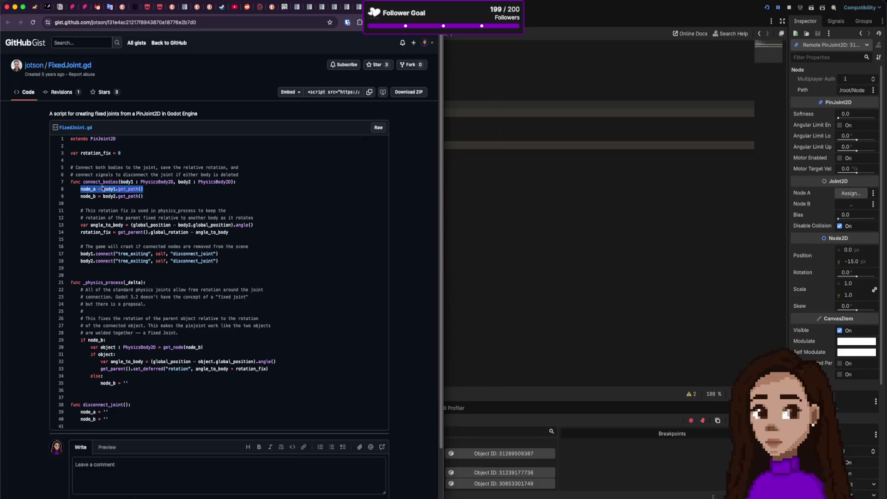
pyautogui.doubleClick(133, 190)
pyautogui.moveTo(134, 247); pyautogui.dragTo(228, 245)
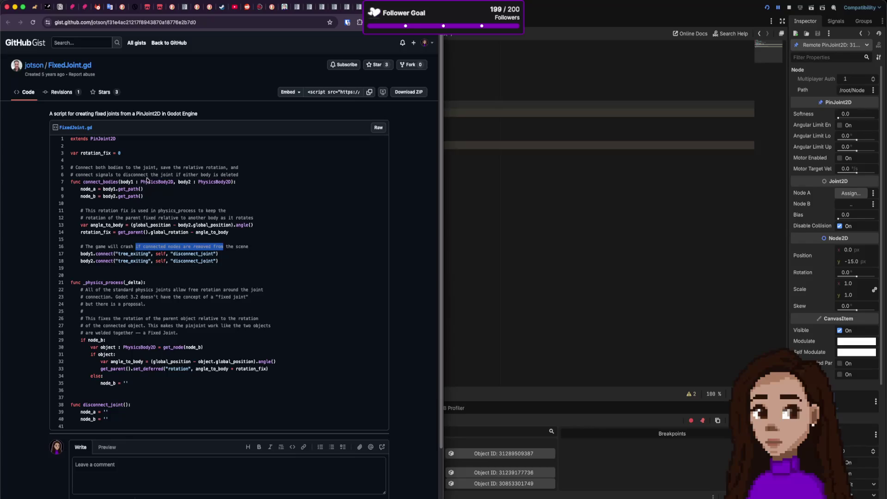
# Step: Highlight '= body1.get_path()' on line 8 of the FixedJoint.gd gist, then return to the cable_section script
pyautogui.moveTo(144, 189); pyautogui.dragTo(98, 189)
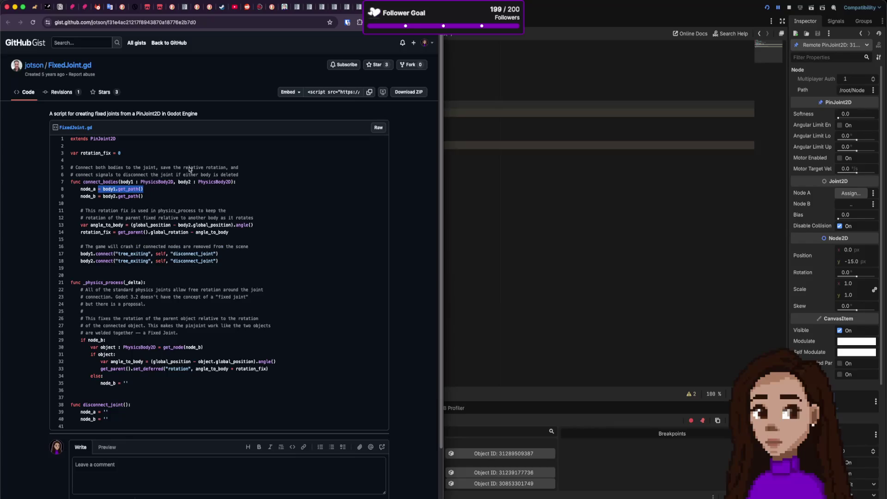
pyautogui.click(489, 215)
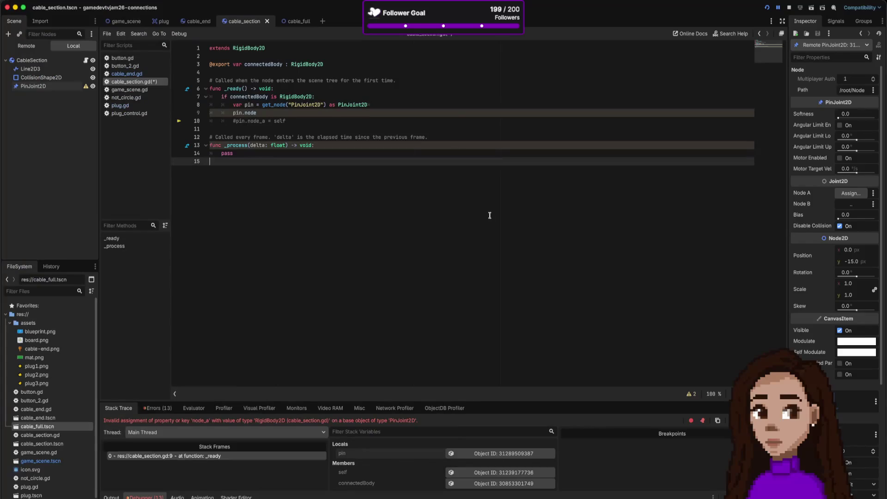
# Step: Complete line 9 as 'pin.node_a = connectedBody.get_path()' with autocomplete, save, and rerun the game
pyautogui.click(299, 115)
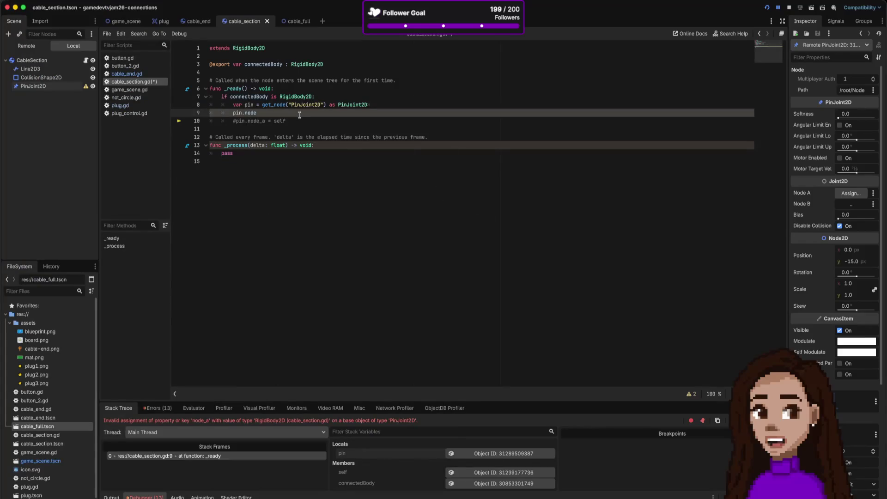
pyautogui.write('_a')
pyautogui.write(' = ')
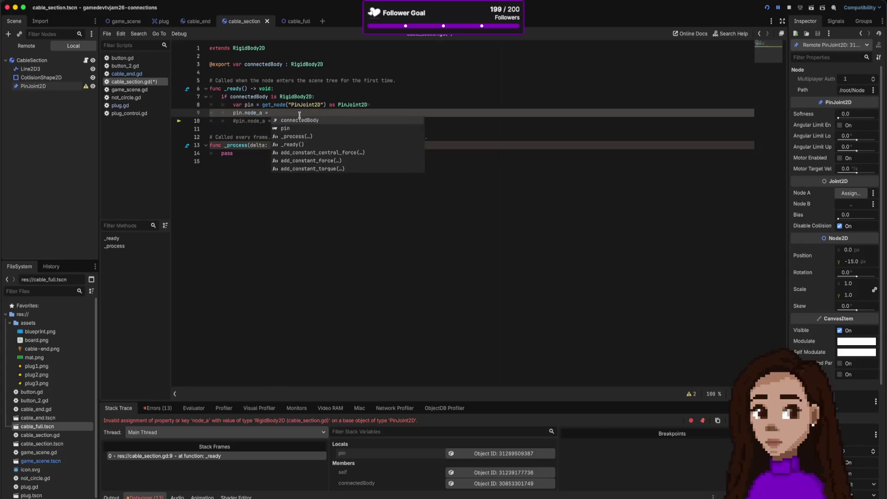
pyautogui.write('c')
pyautogui.press('Return')
pyautogui.write('.')
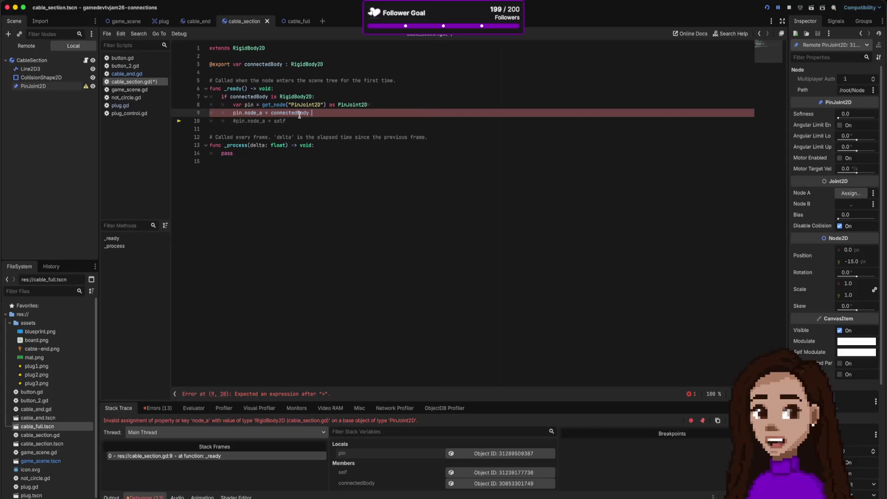
pyautogui.write('get_pa')
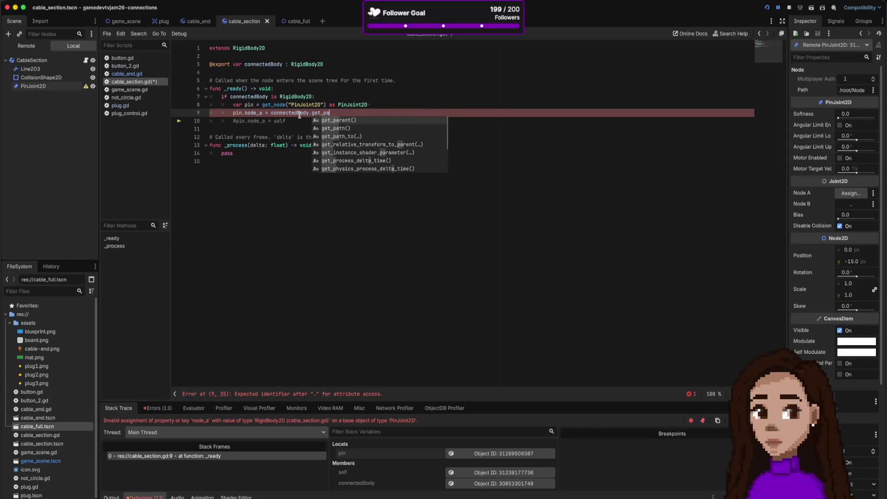
pyautogui.press('Return')
pyautogui.press('super+s')
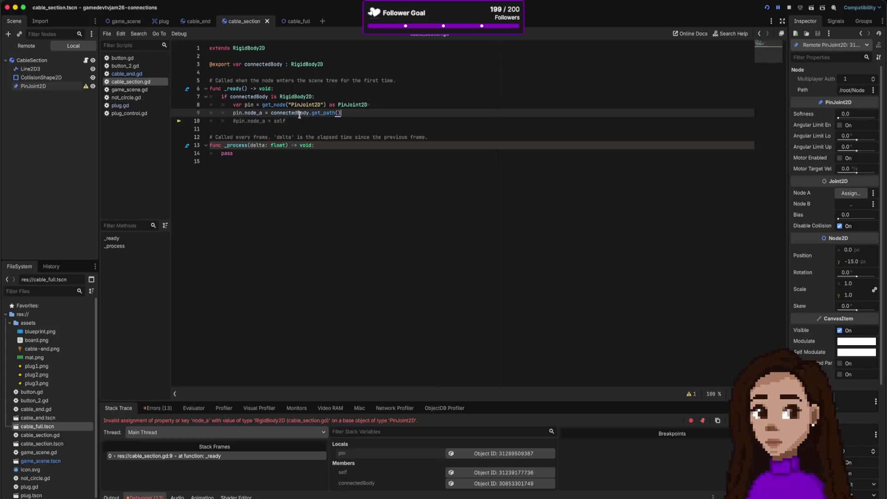
pyautogui.press('super+b')
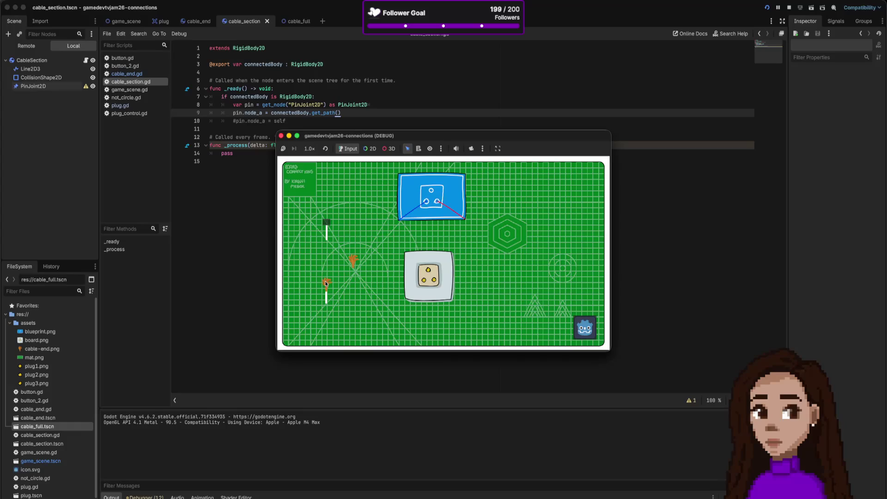
# Step: Pull the orange cable end around in the game, restart it, pull again, then stop the game
pyautogui.moveTo(327, 273)
pyautogui.mouseDown()
pyautogui.moveTo(338, 261)
pyautogui.moveTo(333, 254)
pyautogui.moveTo(344, 254)
pyautogui.mouseUp()
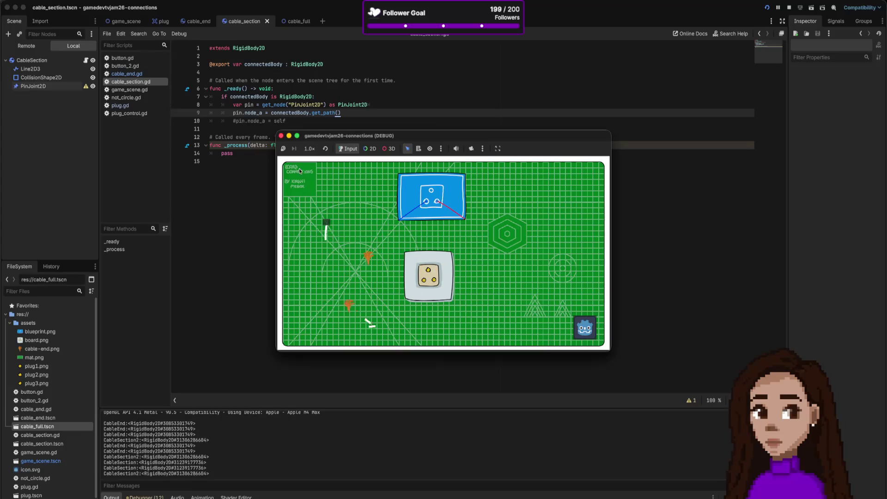
pyautogui.click(281, 137)
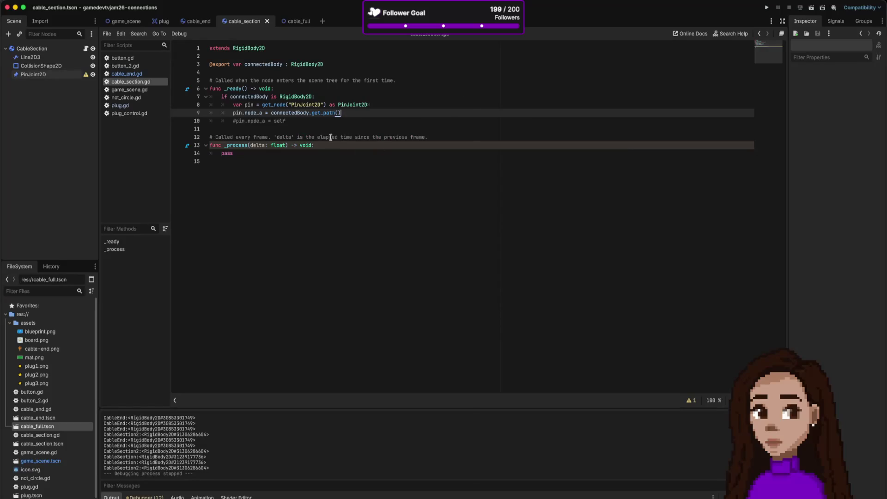
pyautogui.click(766, 7)
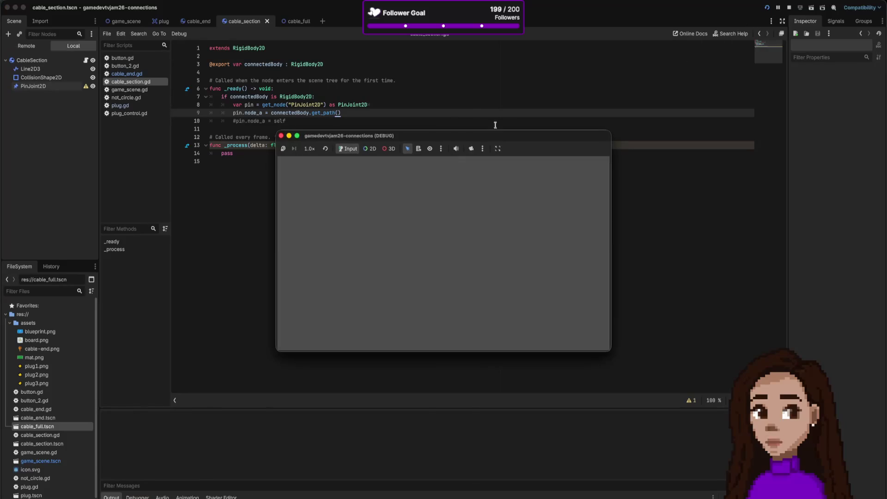
pyautogui.moveTo(329, 283)
pyautogui.mouseDown()
pyautogui.moveTo(335, 263)
pyautogui.moveTo(325, 253)
pyautogui.moveTo(338, 284)
pyautogui.mouseUp()
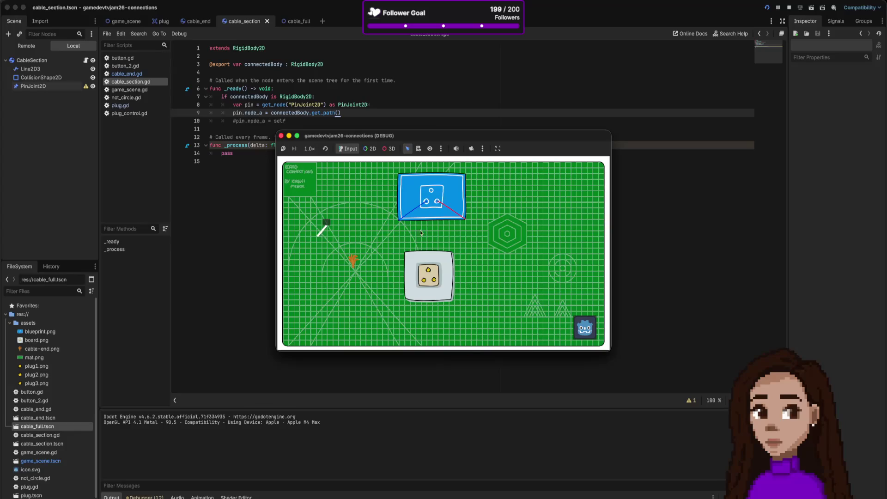
pyautogui.click(281, 135)
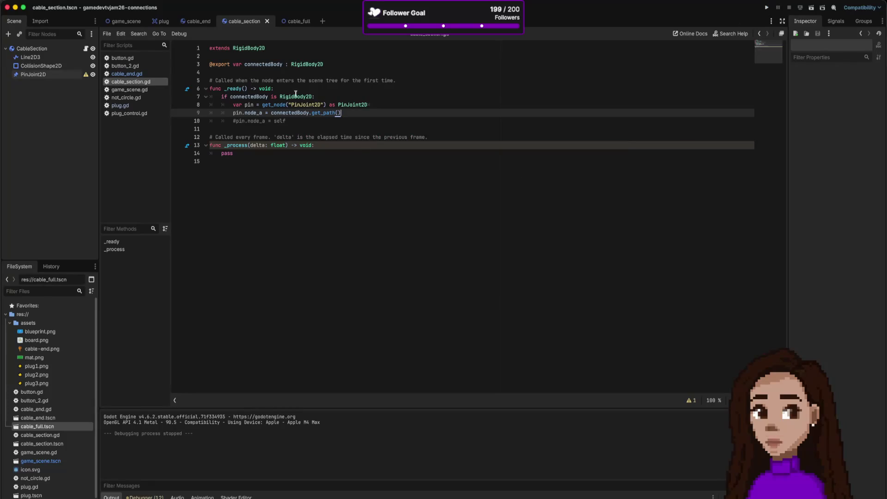
# Step: Comment out the pin.node_a assignment line in _ready
pyautogui.press('Up')
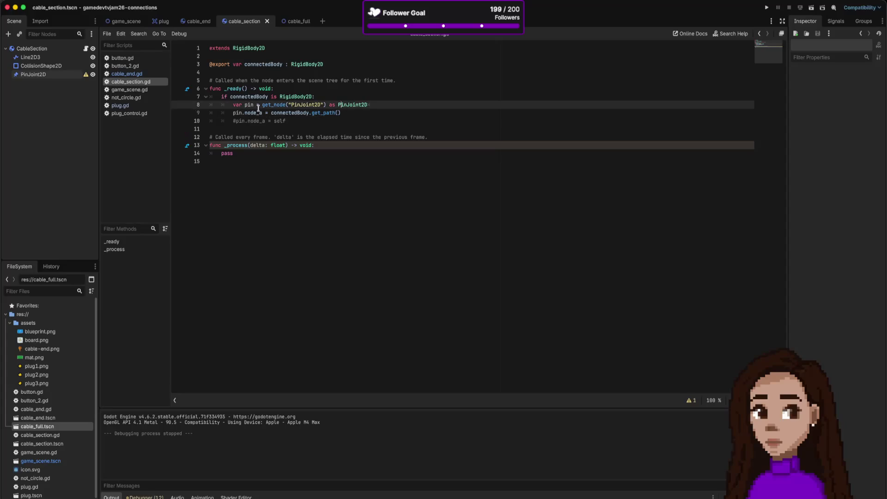
pyautogui.press('Down')
pyautogui.press('super+k')
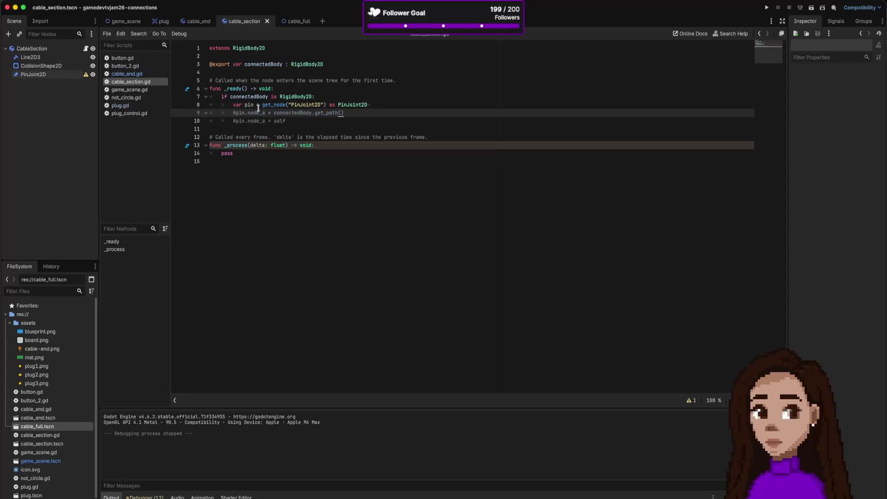
pyautogui.press('Up')
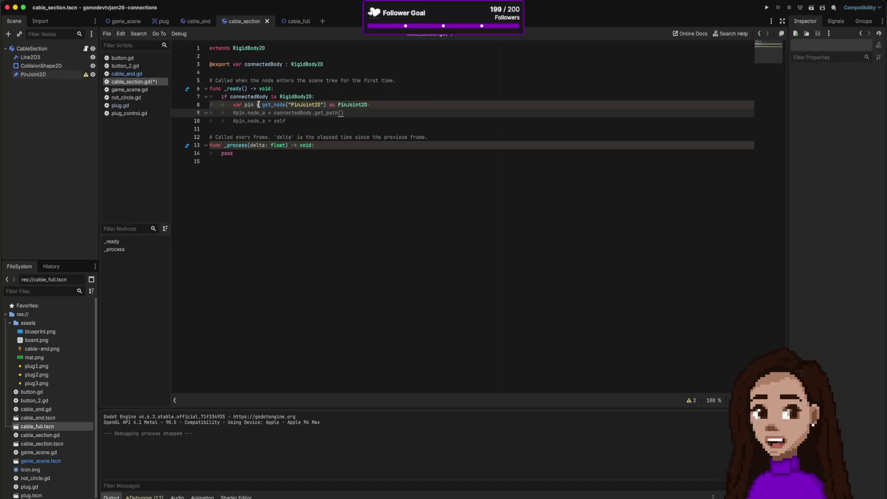
# Step: Add a pass line to _ready, comment out the connectedBody check lines 7–8, and run the game
pyautogui.click(357, 123)
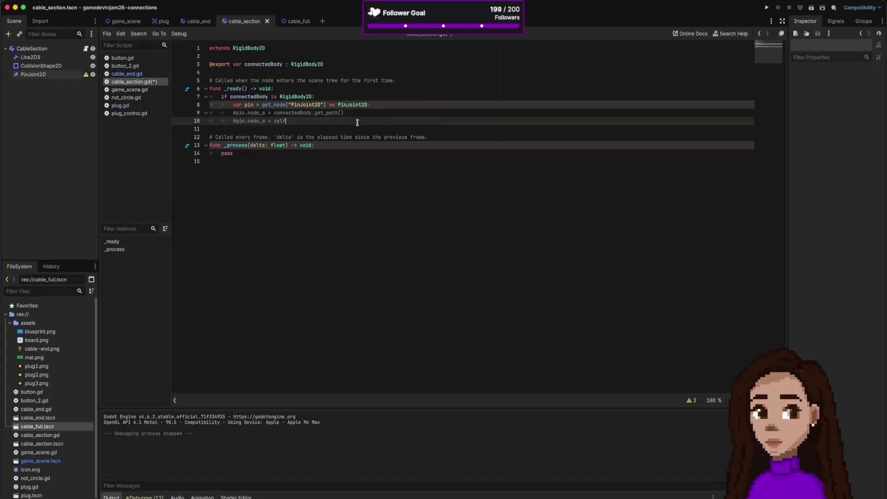
pyautogui.press('Return')
pyautogui.write('s')
pyautogui.press('Up')
pyautogui.press('Up')
pyautogui.press('Up')
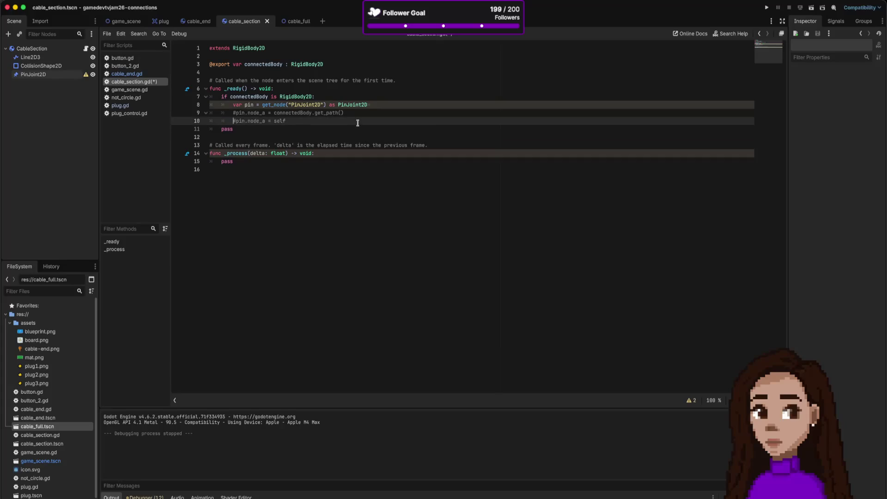
pyautogui.hotkey('shift', 'Up')
pyautogui.press('super+k')
pyautogui.press('super+b')
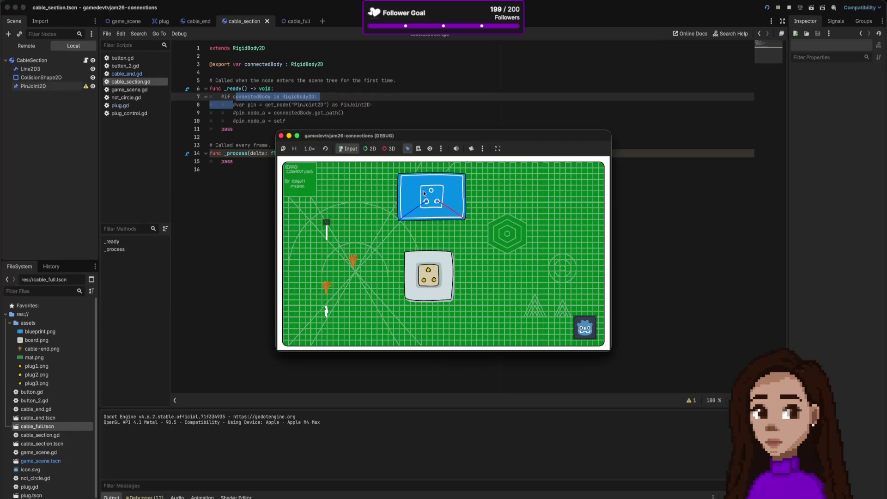
# Step: Drag the orange cable end up onto the board without the pin code, then close the game and return to cable_full
pyautogui.click(329, 289)
pyautogui.moveTo(356, 264); pyautogui.dragTo(363, 248)
pyautogui.click(282, 136)
pyautogui.click(294, 21)
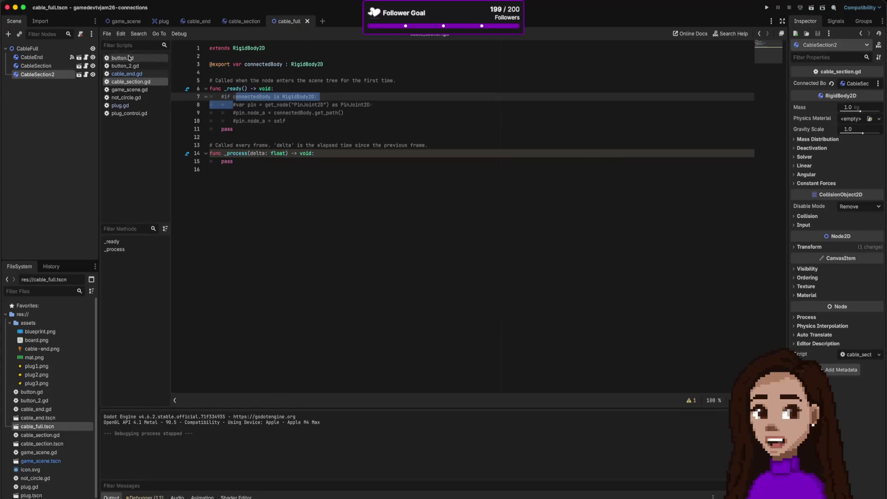
# Step: Select the CableFull root node in the 2D view and expand its Transform properties
pyautogui.click(54, 49)
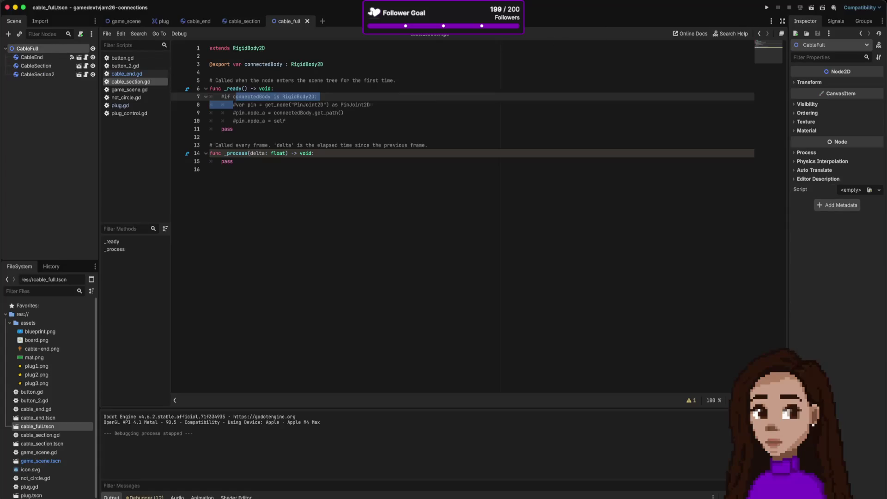
pyautogui.click(406, 7)
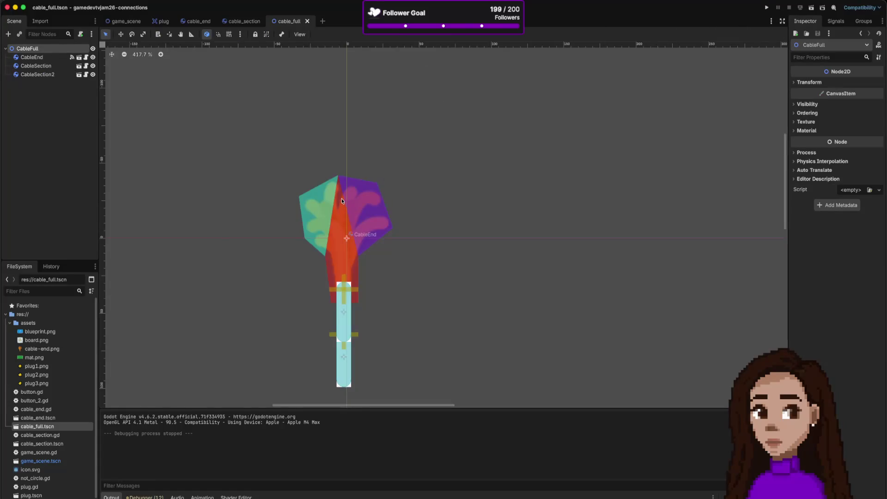
pyautogui.scroll(10, 342, 200)
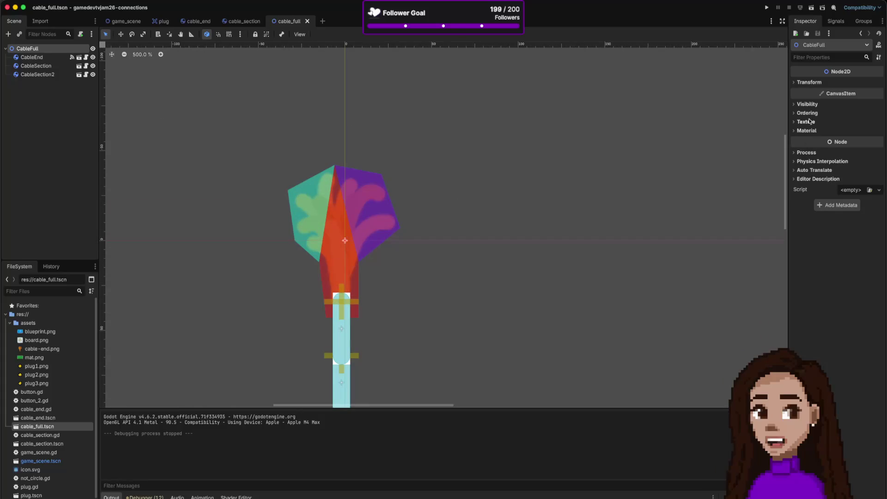
pyautogui.click(808, 82)
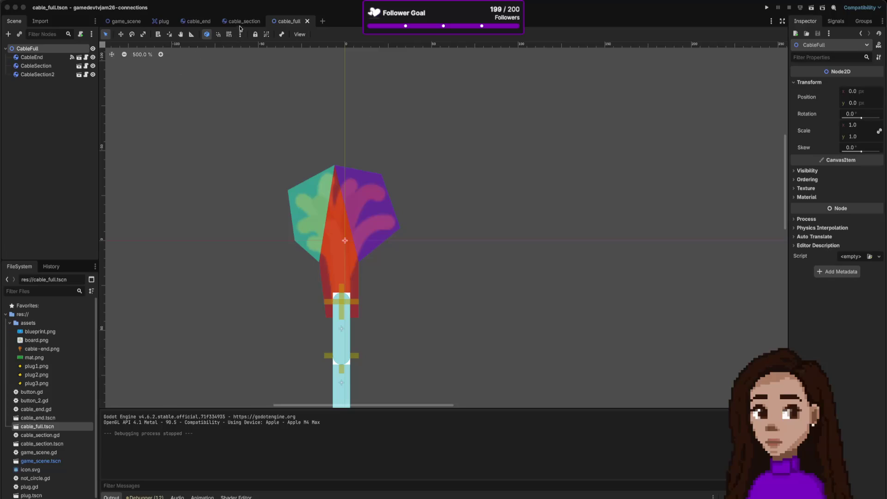
# Step: Look through the game_scene, cable_section and cable_full scenes, ending on the cable_end scene
pyautogui.click(131, 21)
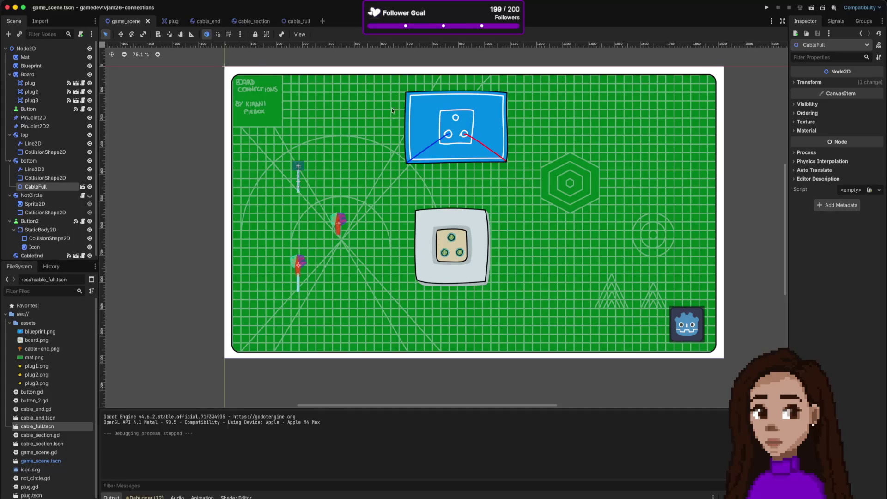
pyautogui.click(242, 21)
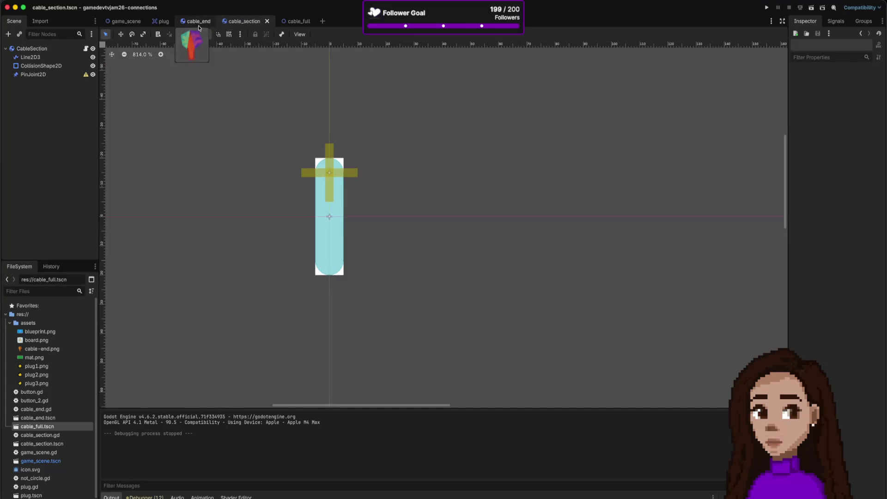
pyautogui.click(296, 21)
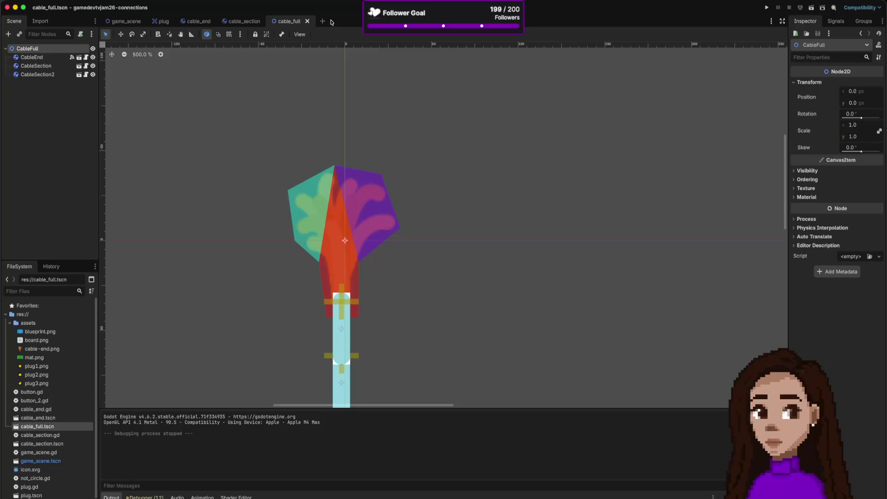
pyautogui.click(198, 21)
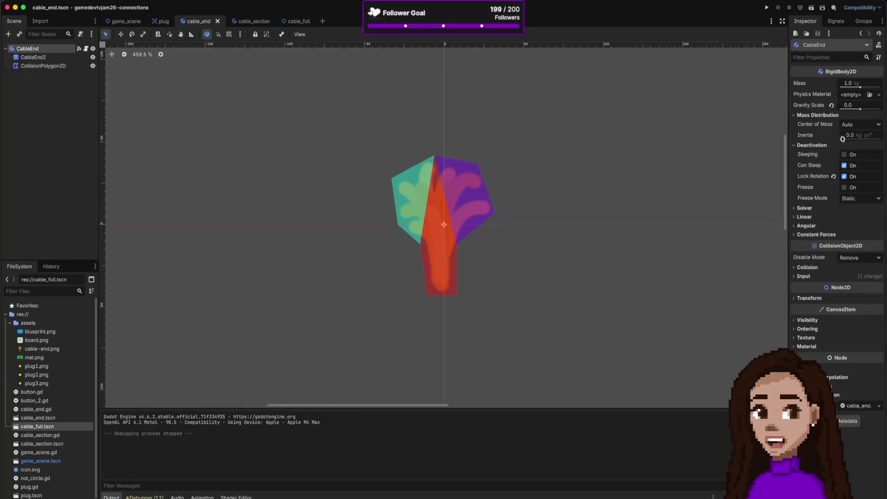
# Step: Run the project to watch the cable, close the game, then switch to the cable_section scene
pyautogui.scroll(-1, 497, 46)
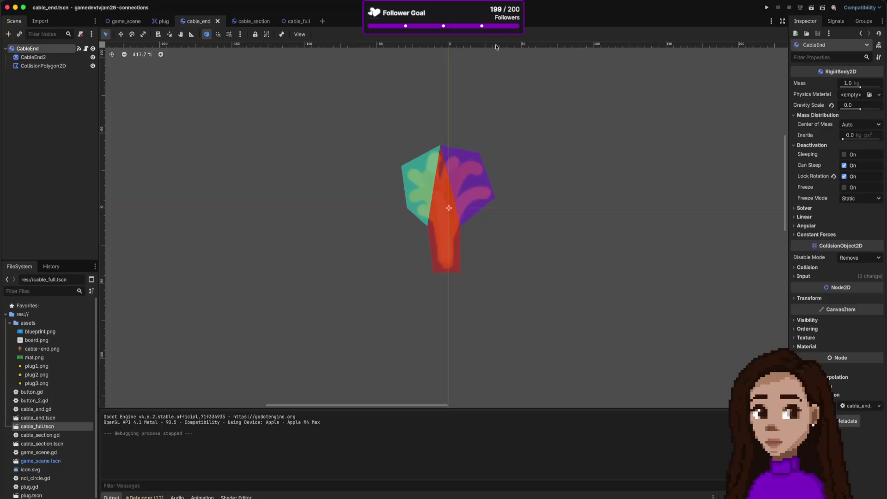
pyautogui.click(765, 9)
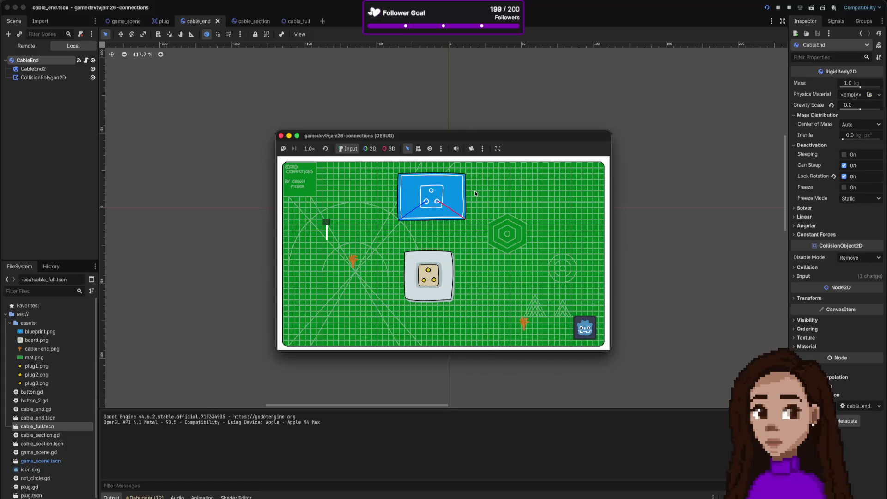
pyautogui.click(281, 135)
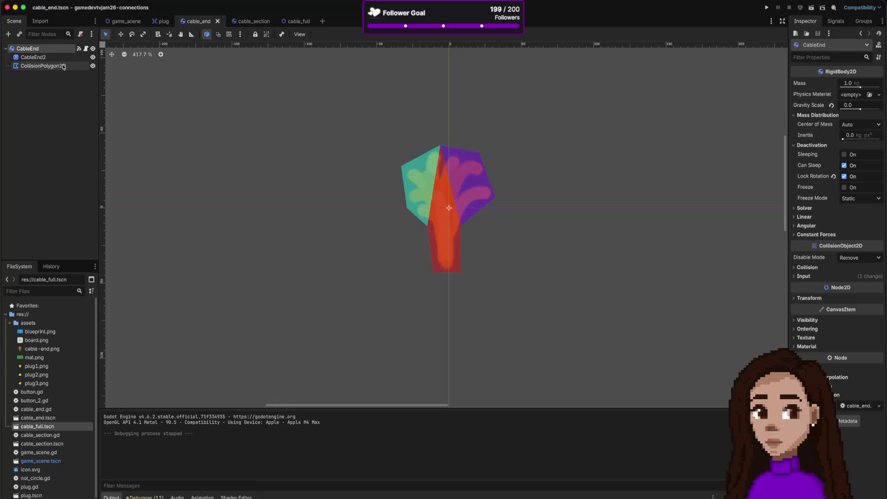
pyautogui.click(242, 22)
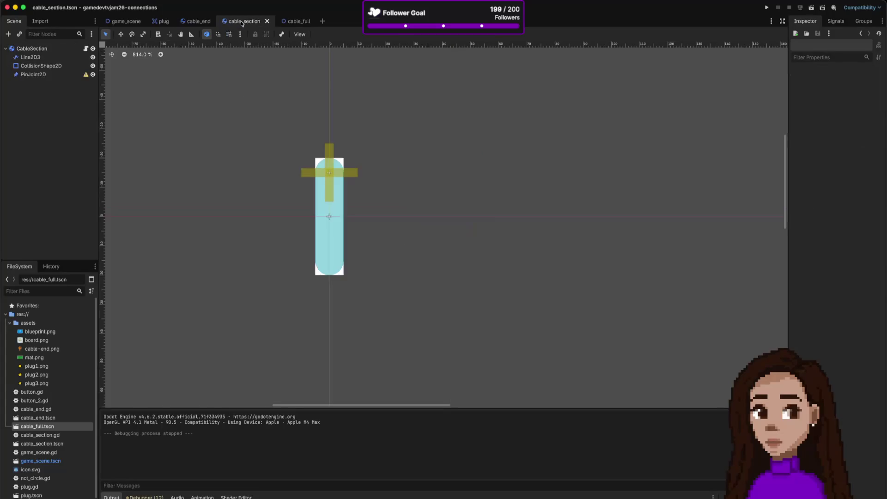
pyautogui.click(300, 23)
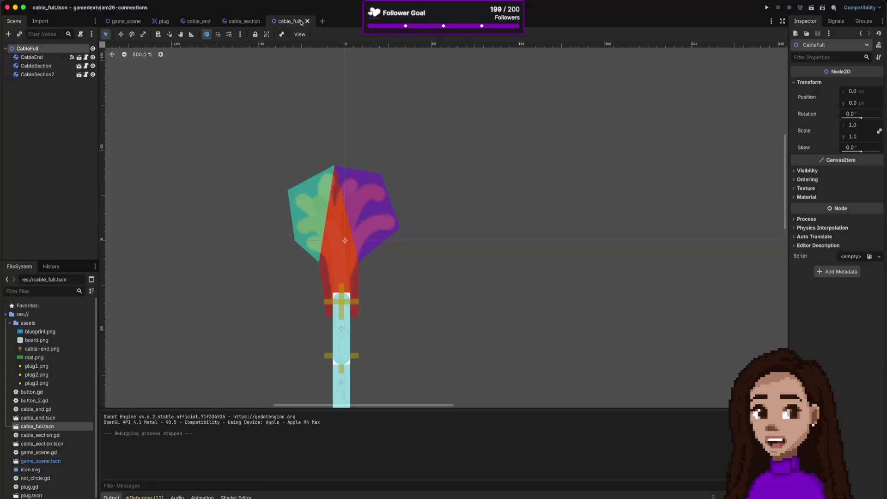
pyautogui.click(44, 58)
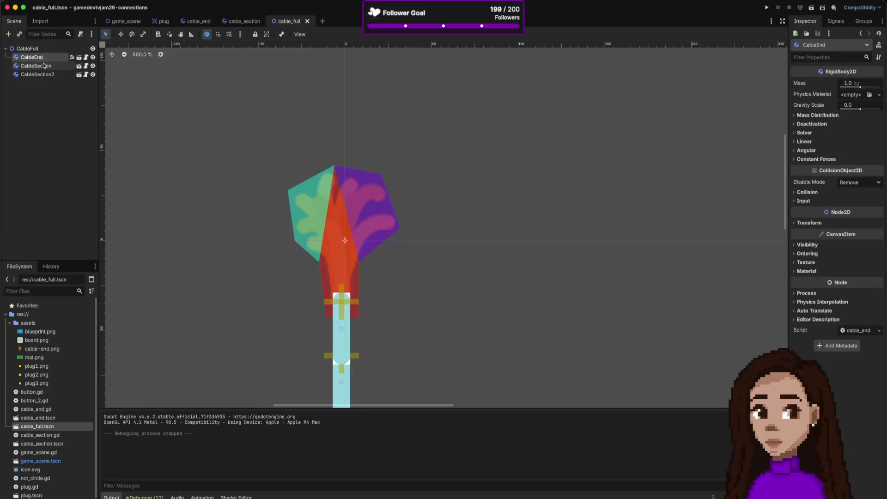
pyautogui.click(44, 67)
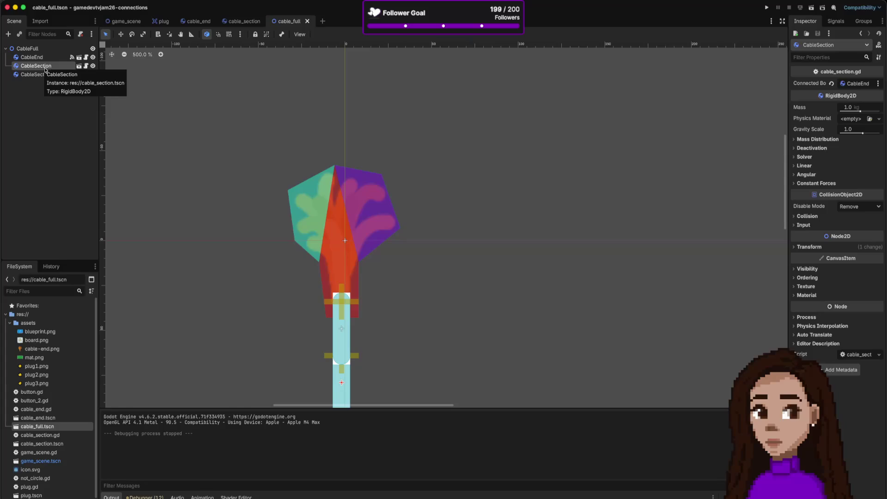
pyautogui.click(43, 76)
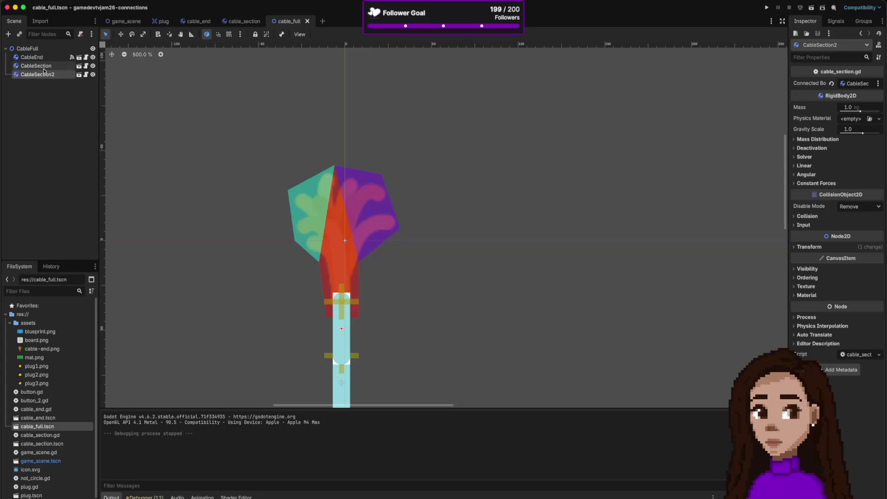
pyautogui.click(44, 66)
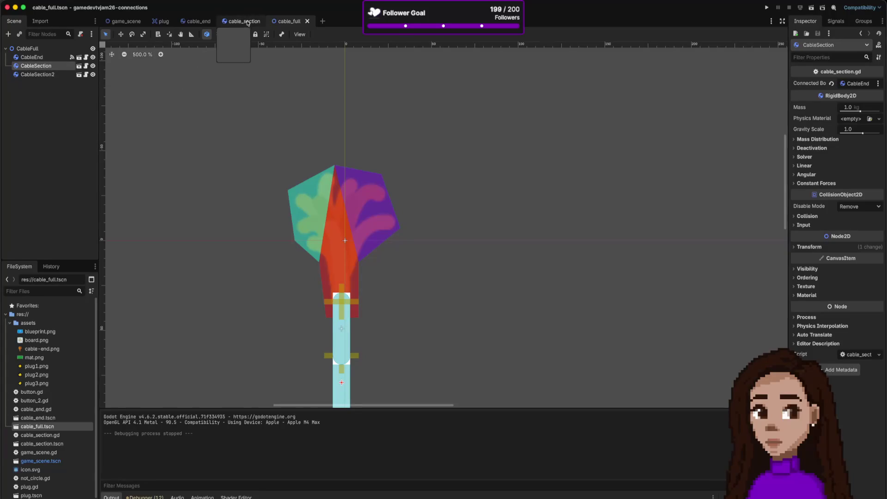
pyautogui.click(246, 23)
pyautogui.click(50, 74)
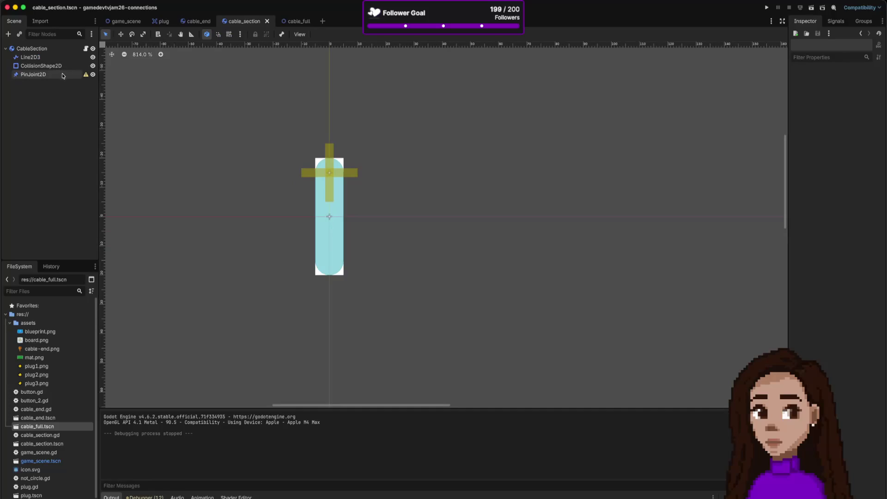